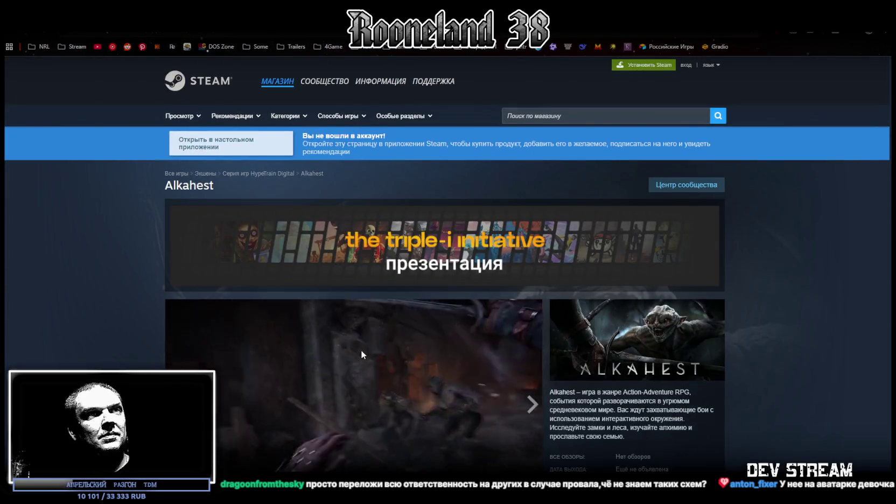
# Scroll through the Alkahest store page, then play the 2:04 trailer full screen
pyautogui.scroll(-2, 360, 354)
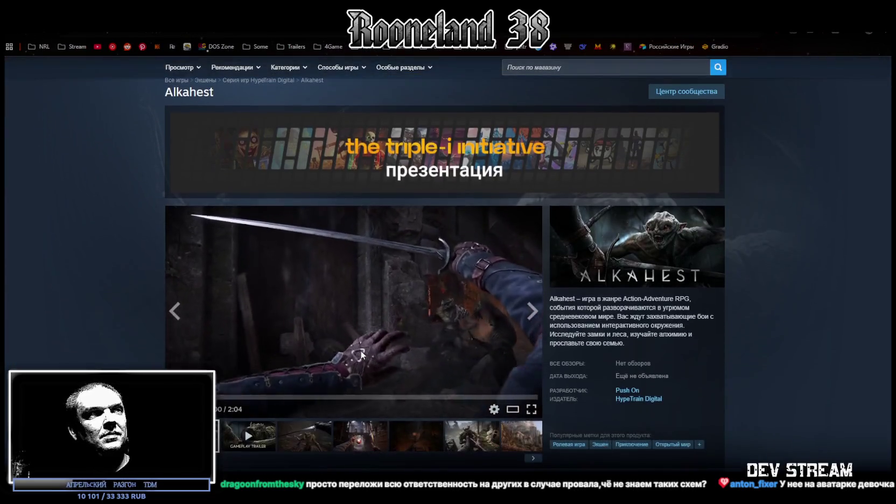
pyautogui.scroll(-2, 360, 354)
pyautogui.scroll(3, 360, 356)
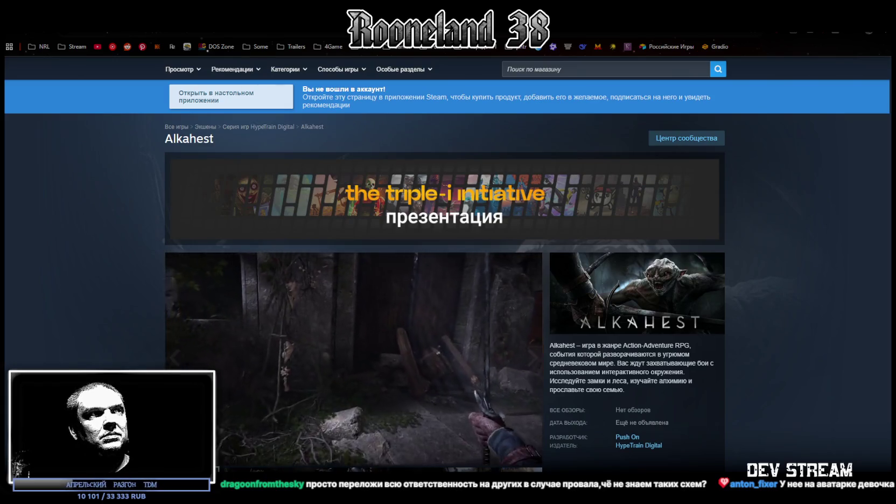
pyautogui.scroll(-1, 462, 360)
pyautogui.scroll(-5, 461, 362)
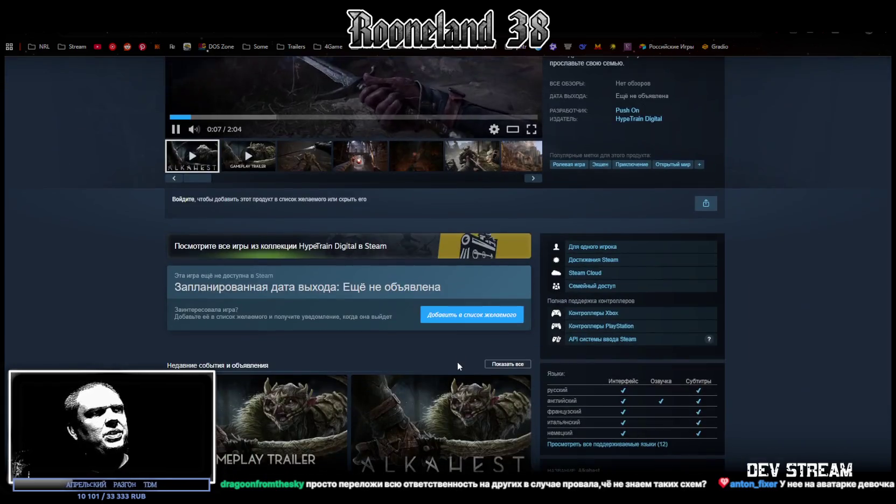
pyautogui.scroll(6, 459, 358)
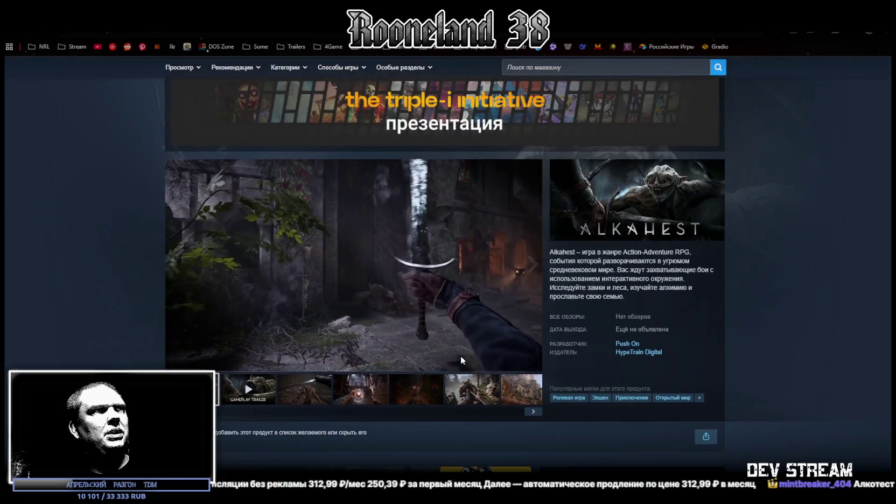
pyautogui.click(531, 411)
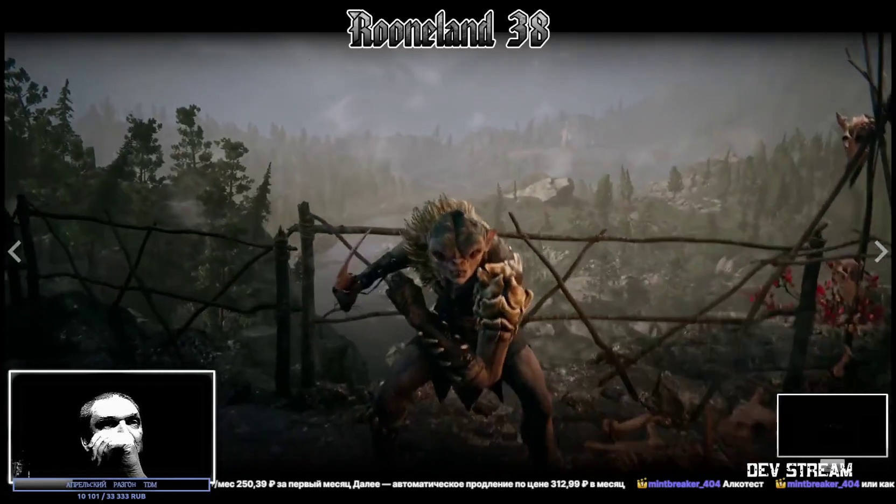
# Exit the fullscreen Alkahest trailer back to the store page
pyautogui.press('Escape')
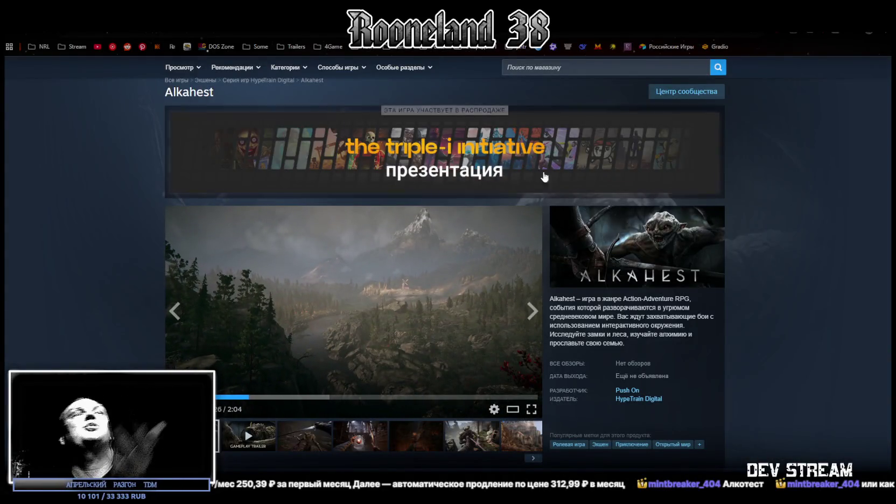
# Read the Alkahest features, languages and About This Game sections, then return to the trailer player
pyautogui.scroll(-3, 695, 246)
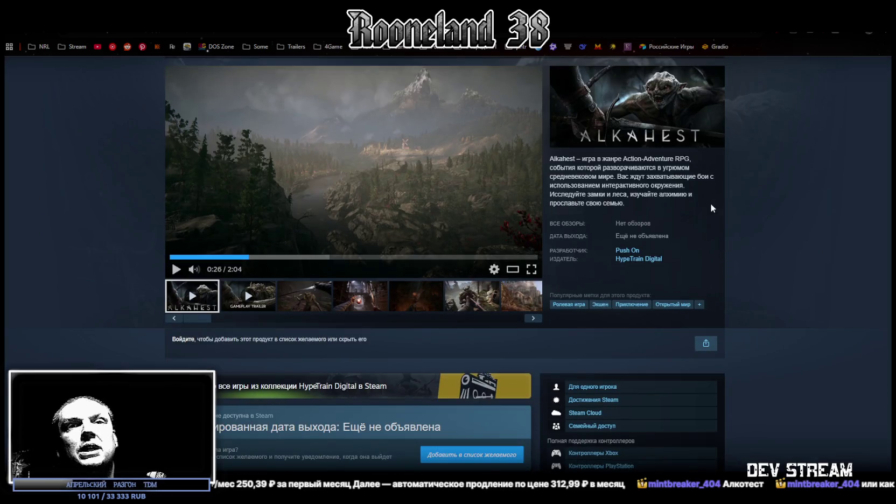
pyautogui.scroll(-2, 673, 175)
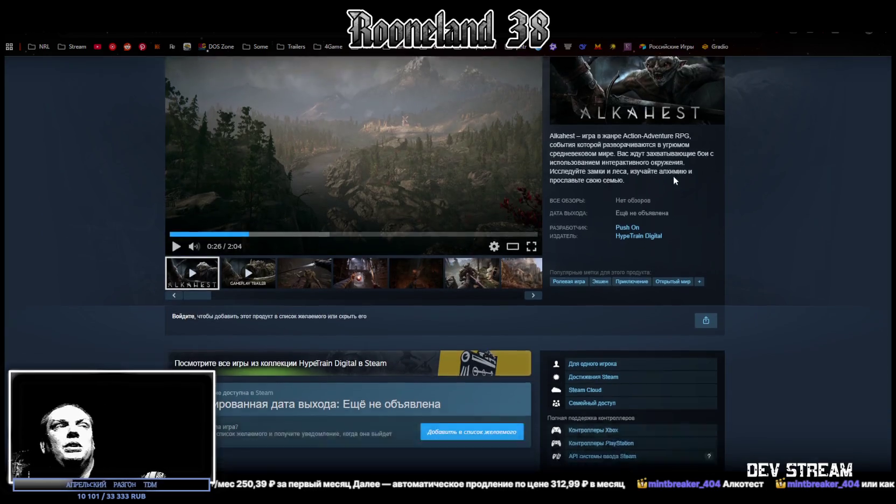
pyautogui.scroll(-3, 668, 175)
pyautogui.scroll(-2, 420, 193)
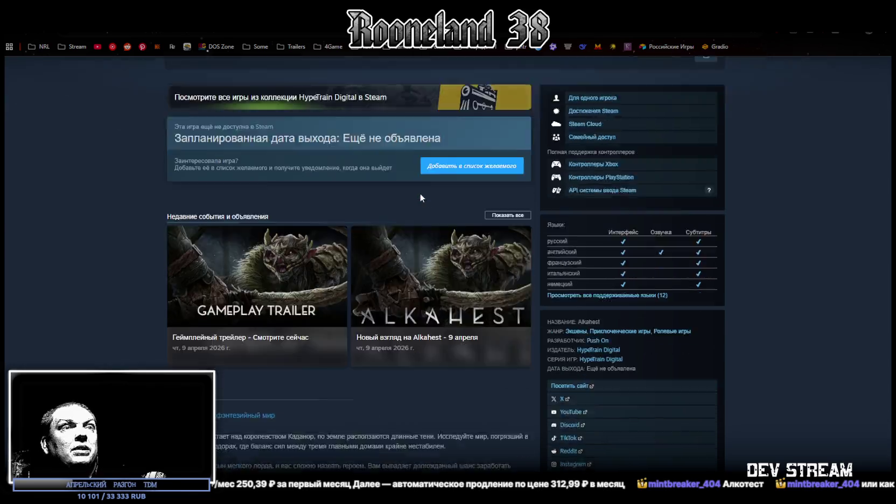
pyautogui.scroll(-2, 420, 193)
pyautogui.scroll(6, 439, 259)
pyautogui.scroll(4, 409, 232)
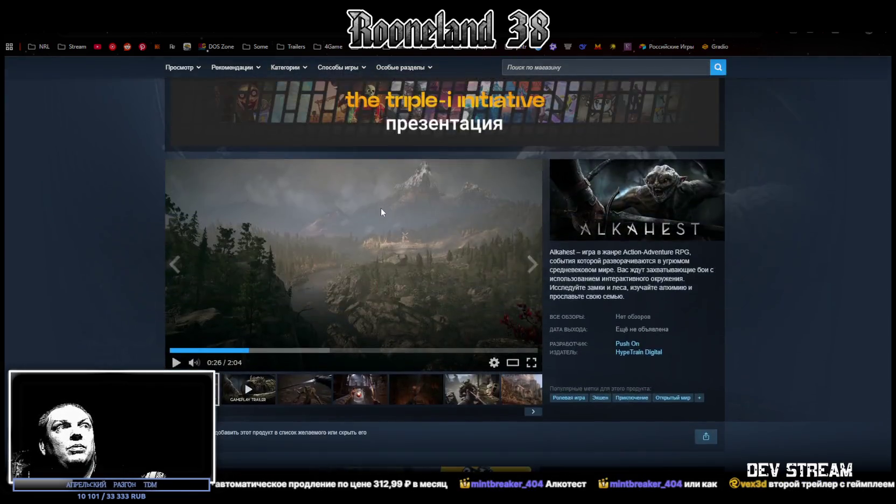
pyautogui.scroll(-8, 380, 208)
pyautogui.scroll(-3, 547, 213)
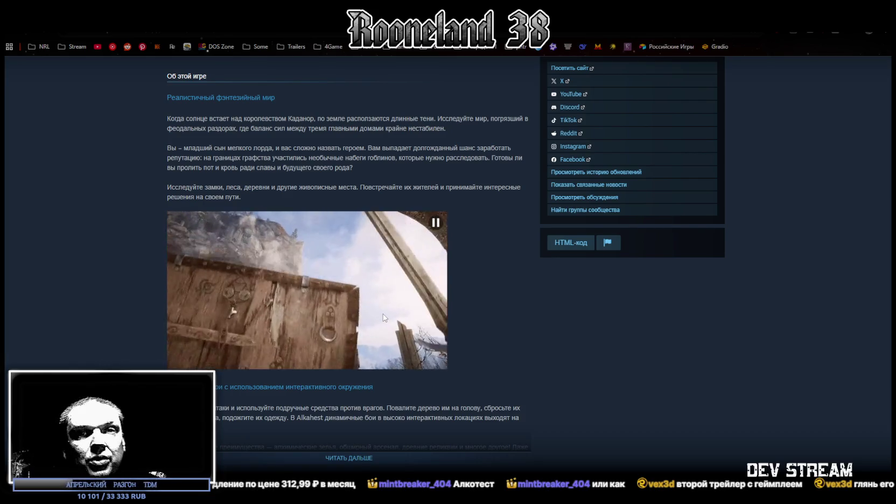
pyautogui.scroll(5, 365, 290)
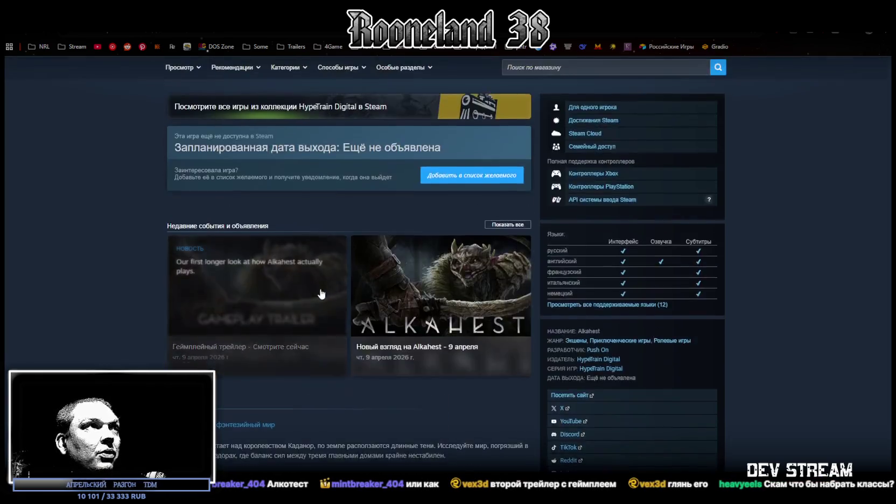
pyautogui.scroll(5, 350, 307)
pyautogui.scroll(3, 339, 320)
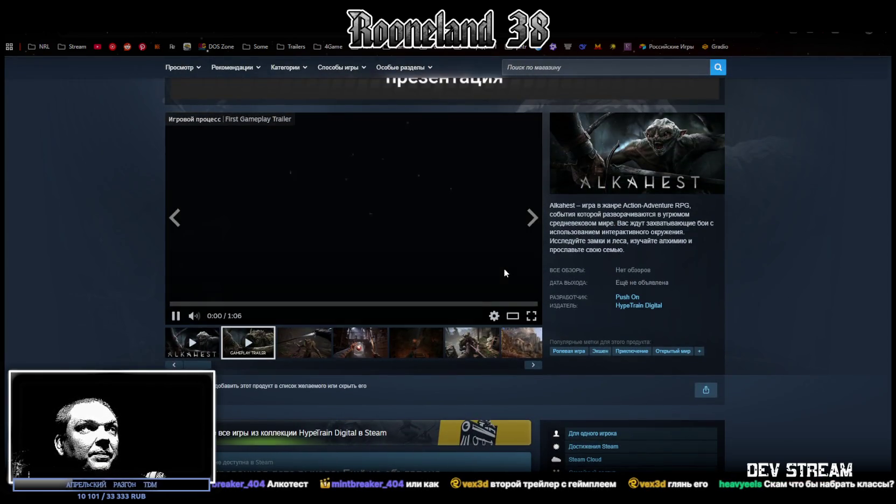
# Watch the 1:06 First Gameplay Trailer full screen from 0:26 to its end card, then exit full screen
pyautogui.click(531, 316)
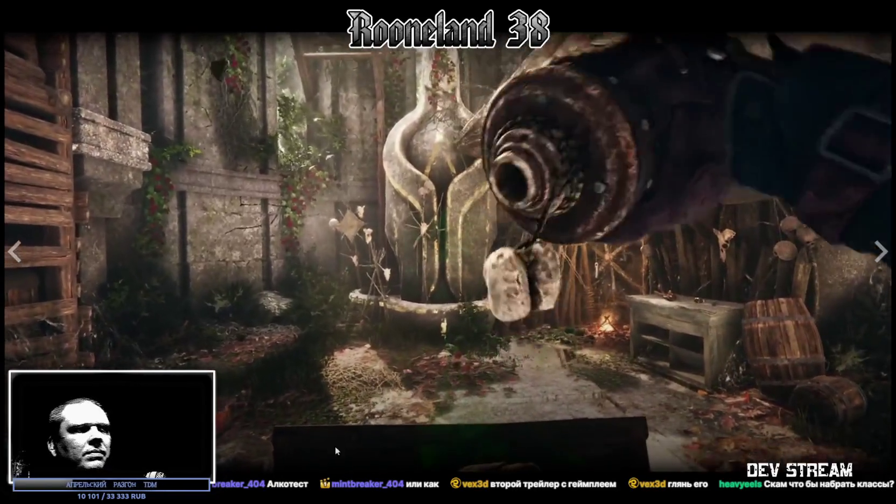
pyautogui.click(355, 477)
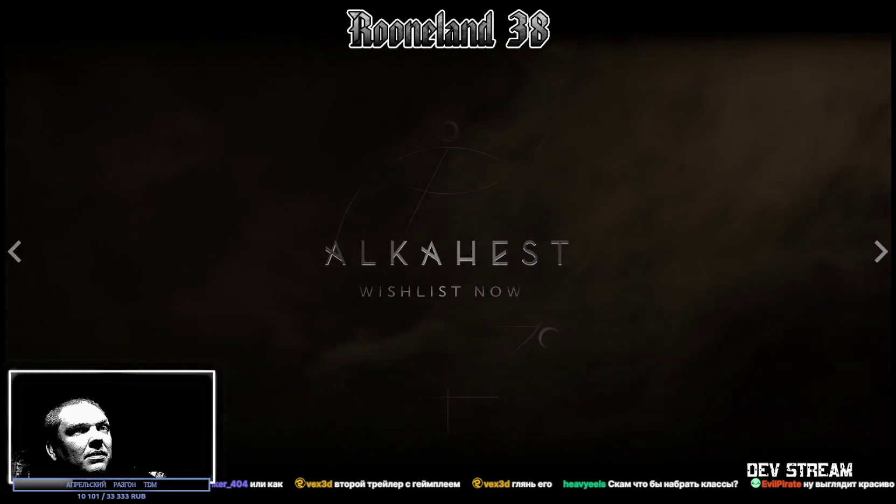
pyautogui.press('Escape')
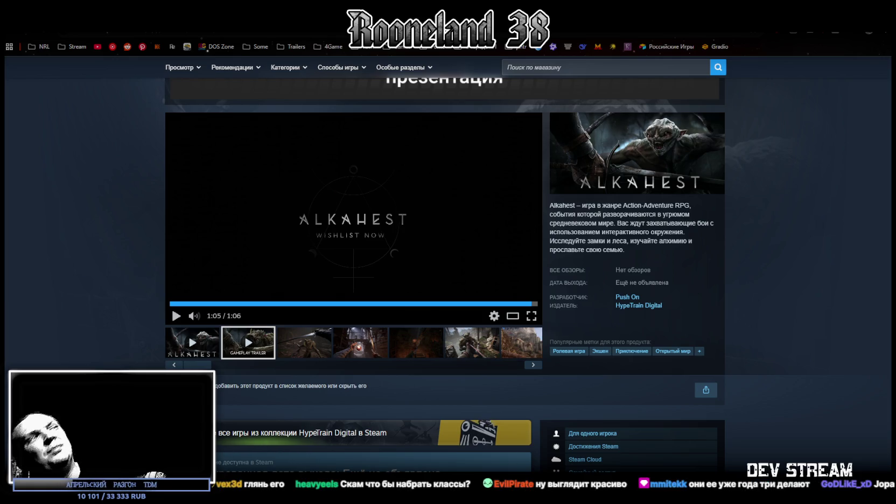
# Restore the browser window and drag it down to uncover the Unity dungeon scene
pyautogui.moveTo(293, 11)
pyautogui.mouseDown()
pyautogui.moveTo(187, 91)
pyautogui.moveTo(287, 95)
pyautogui.mouseUp()
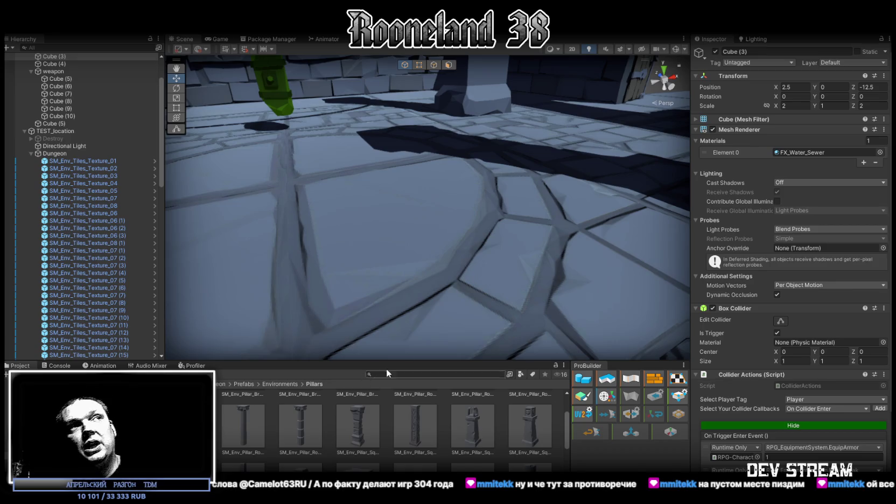
# Switch from Unity to the browser's LMArena chat showing the fantasy map
pyautogui.hotkey('alt', 'Tab')
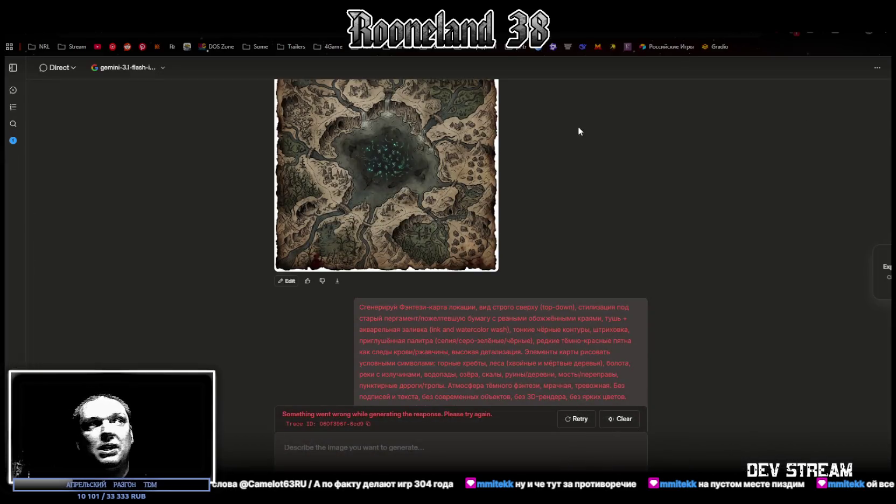
pyautogui.click(574, 419)
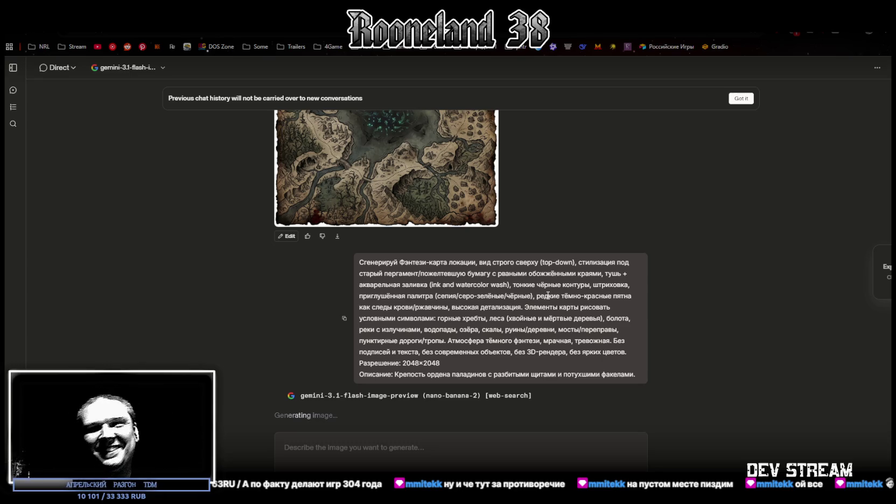
pyautogui.click(740, 98)
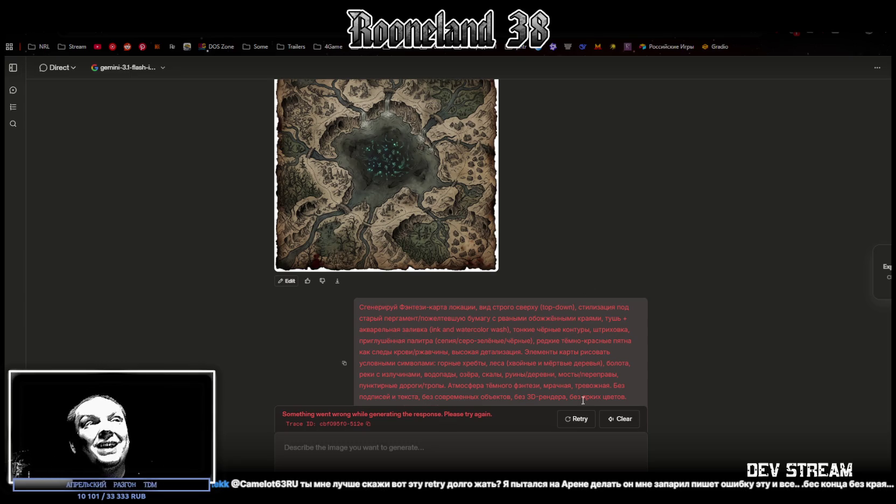
pyautogui.click(576, 420)
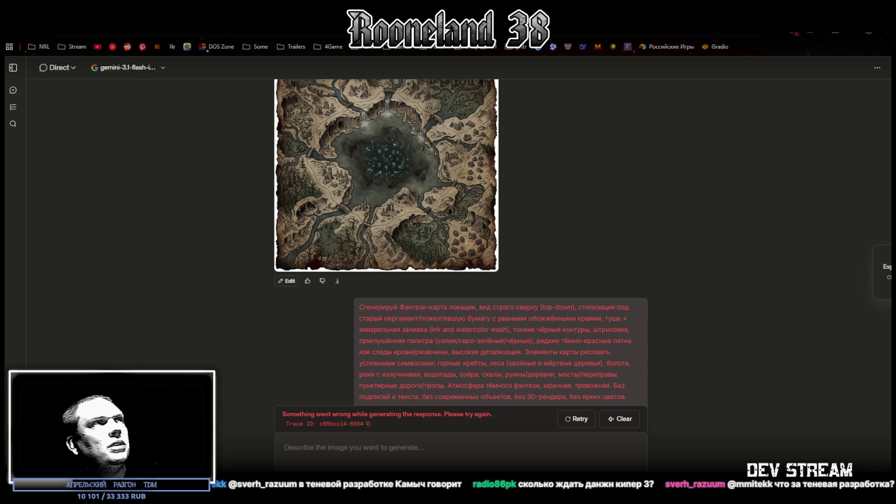
# Minimise the browser with Win+D to show the brick-wall desktop
pyautogui.press('super+d')
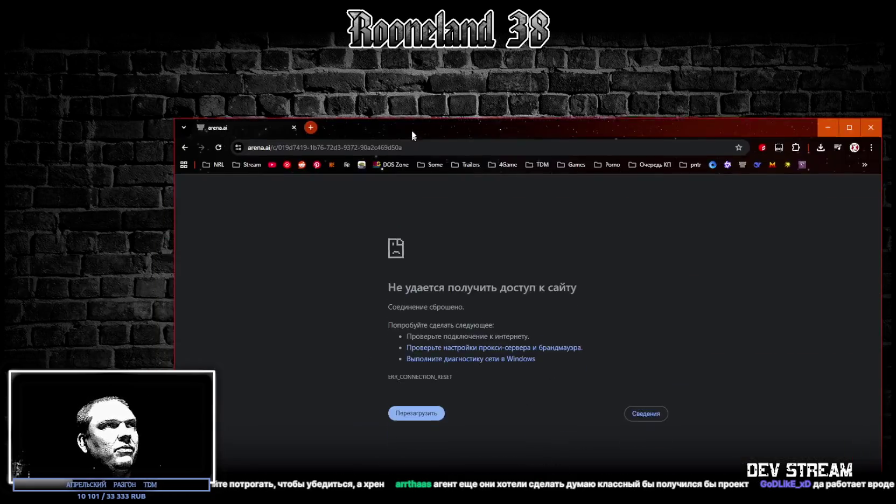
# Drag the Chrome error window aside to make room for the YouTube trailer
pyautogui.moveTo(411, 129); pyautogui.dragTo(337, 81)
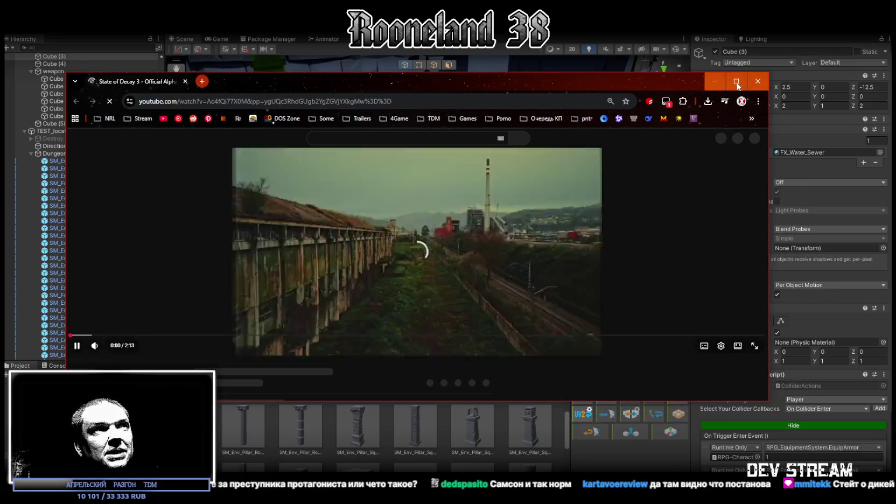
# Maximise the State of Decay 3 trailer, skip ahead to the night outpost, and pause after the explosion
pyautogui.click(736, 82)
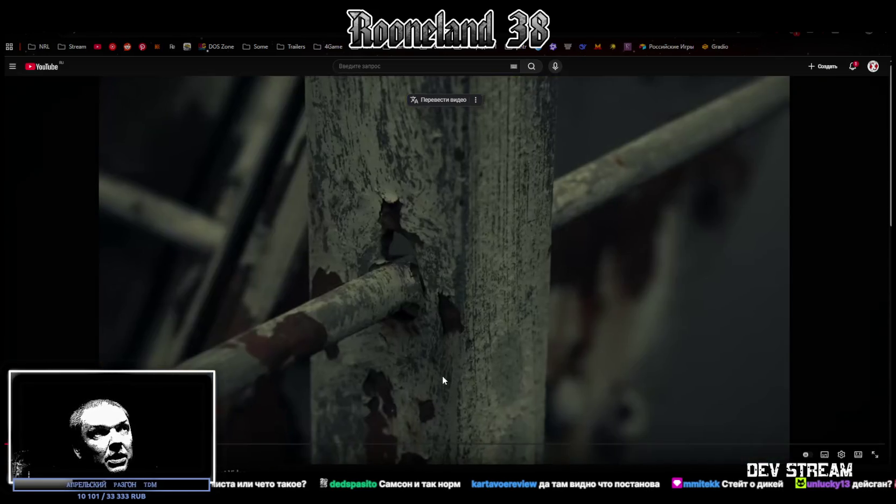
pyautogui.click(444, 375)
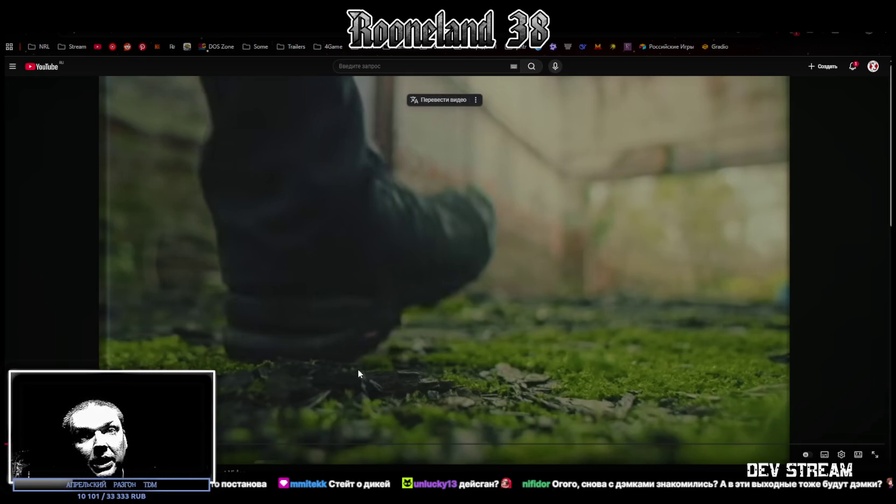
pyautogui.press('space')
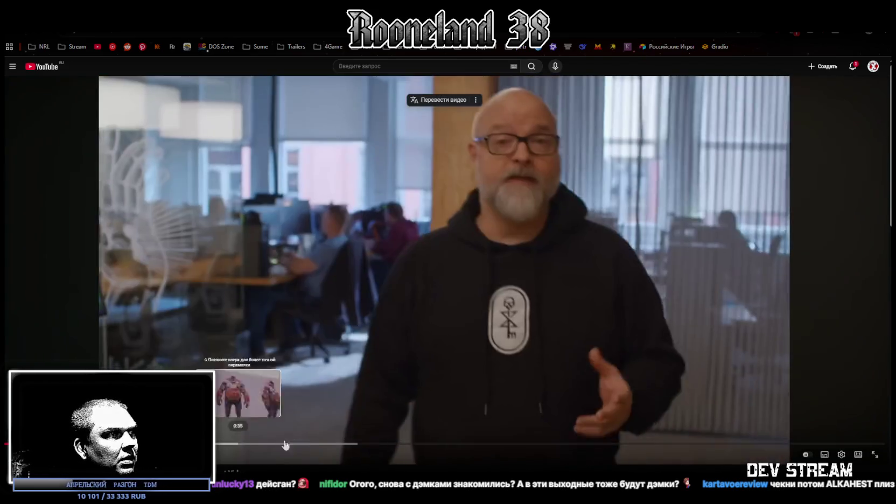
pyautogui.click(301, 444)
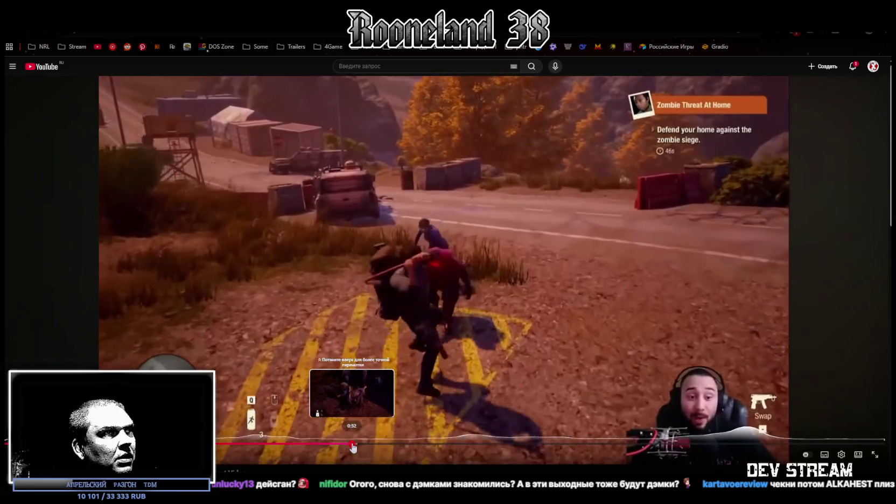
pyautogui.click(359, 444)
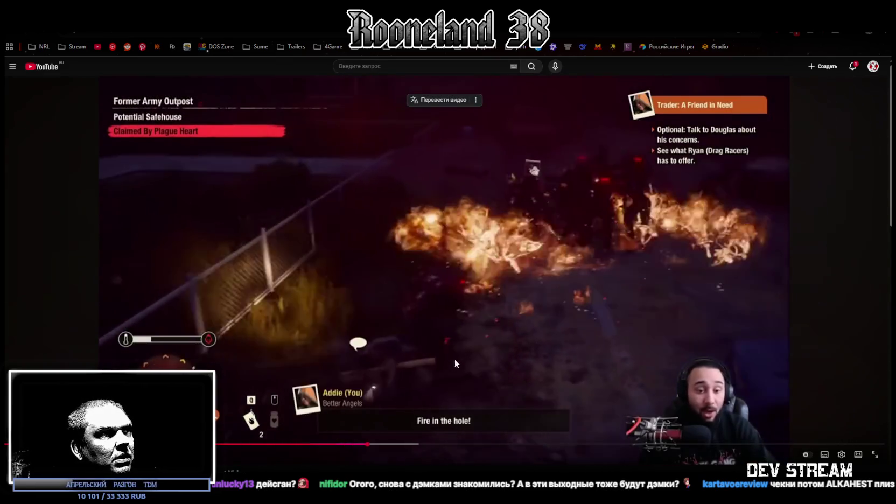
pyautogui.click(281, 381)
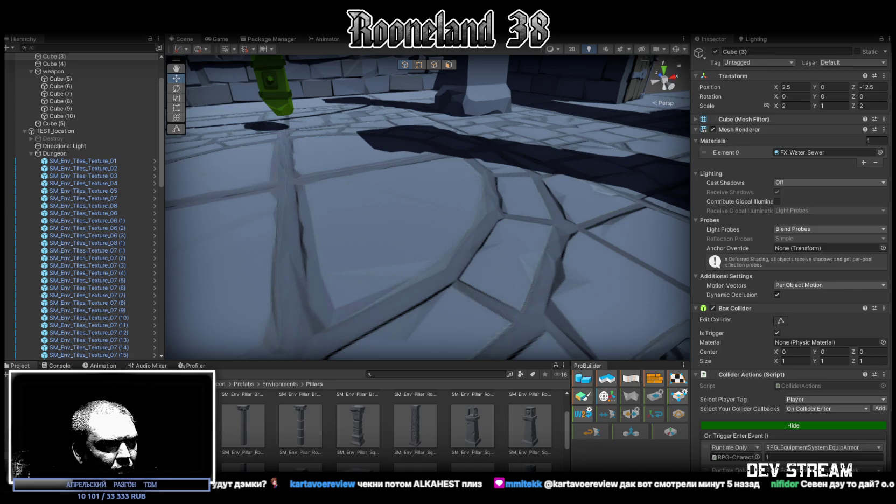
# Alt+Tab from Unity back to the State of Decay 3 trailer in Chrome
pyautogui.hotkey('alt', 'Tab')
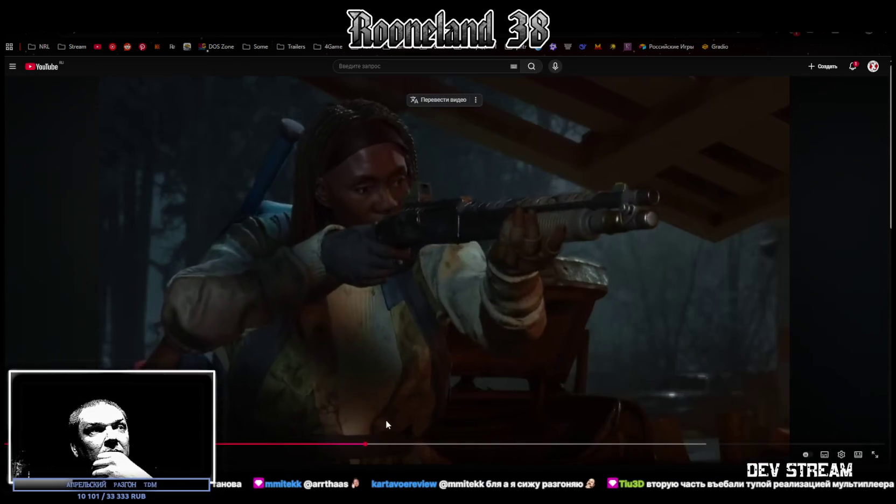
# Rewind the State of Decay 3 trailer to earlier scenes, then pause on the beanie close-up
pyautogui.moveTo(375, 444); pyautogui.dragTo(604, 447)
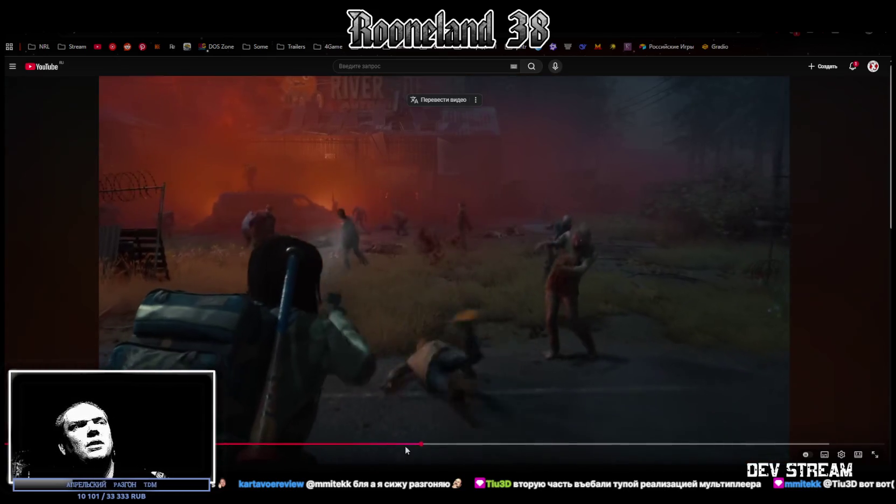
pyautogui.click(405, 444)
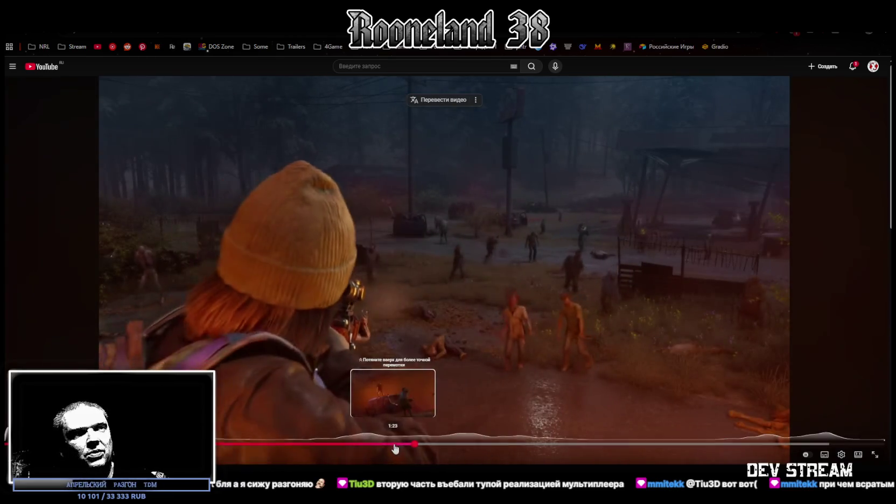
pyautogui.moveTo(394, 448); pyautogui.dragTo(395, 444)
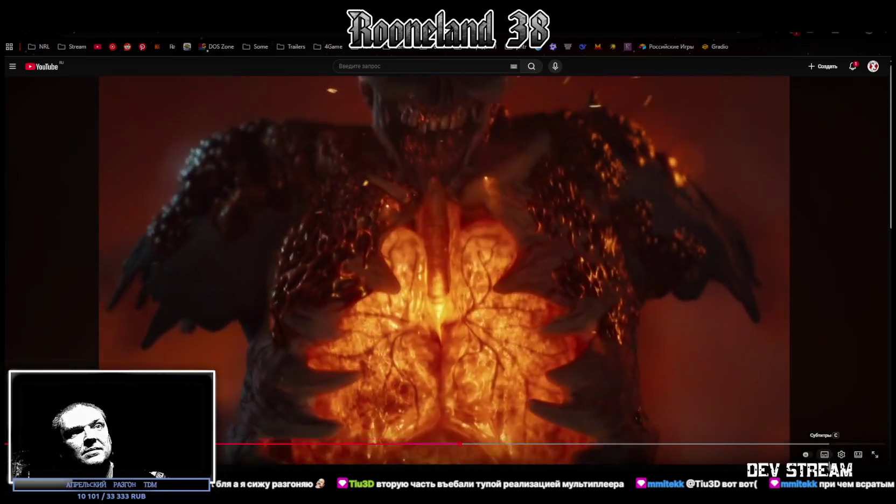
pyautogui.click(875, 454)
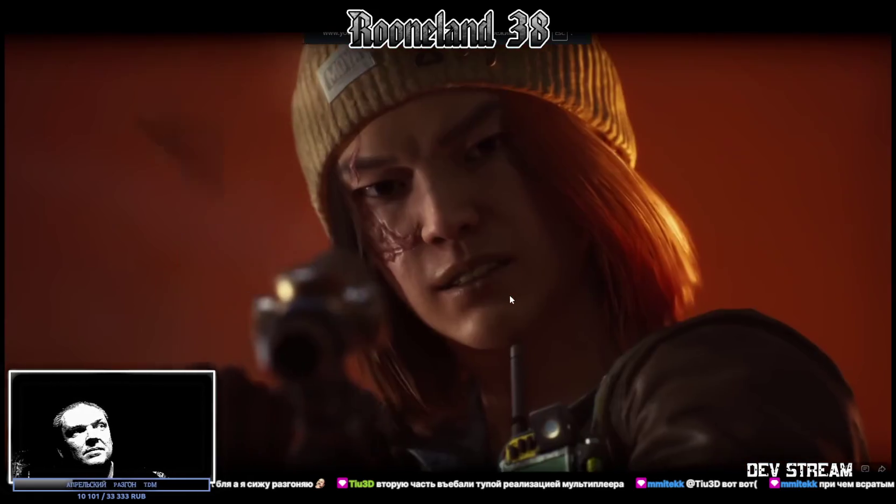
pyautogui.doubleClick(509, 299)
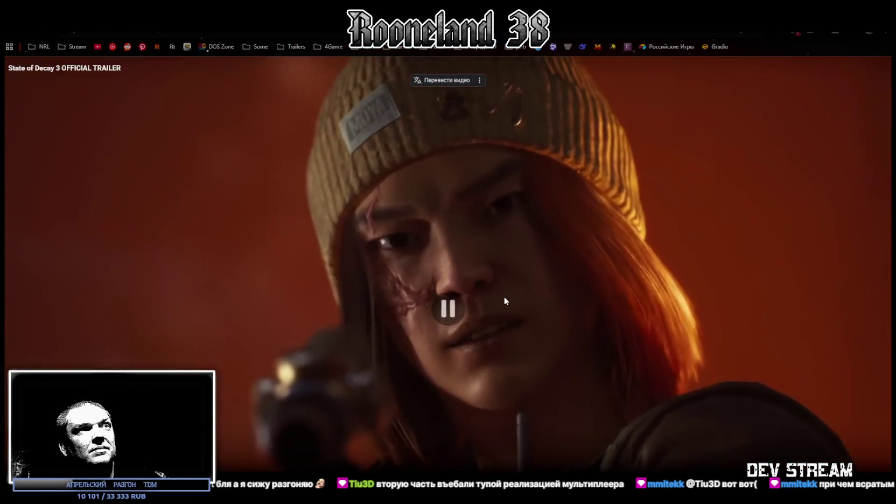
# Alt+Tab back to Unity with the dungeon game running in Play mode
pyautogui.hotkey('alt', 'Tab')
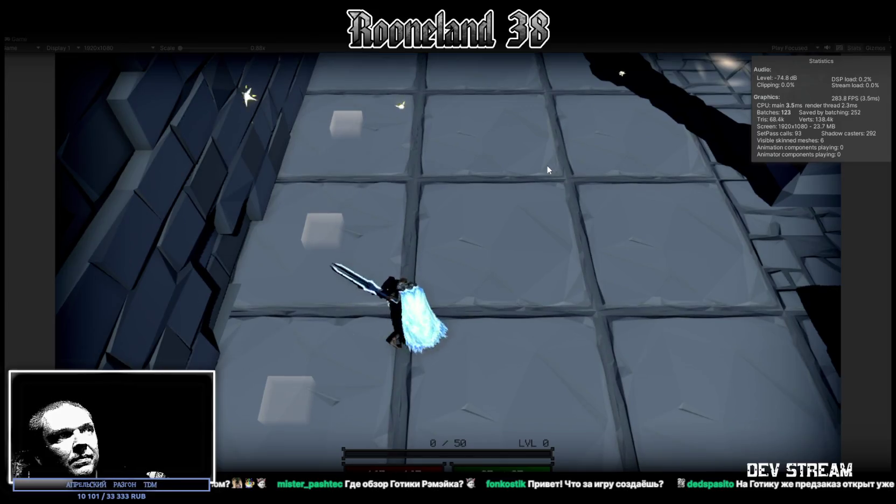
# Walk the character into the round room, swinging the sword at the green enemy
pyautogui.press('w')
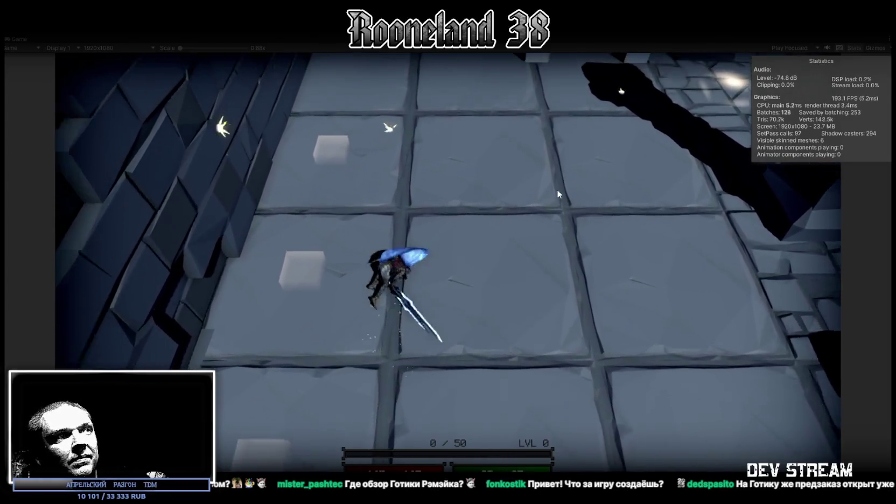
pyautogui.click(593, 304)
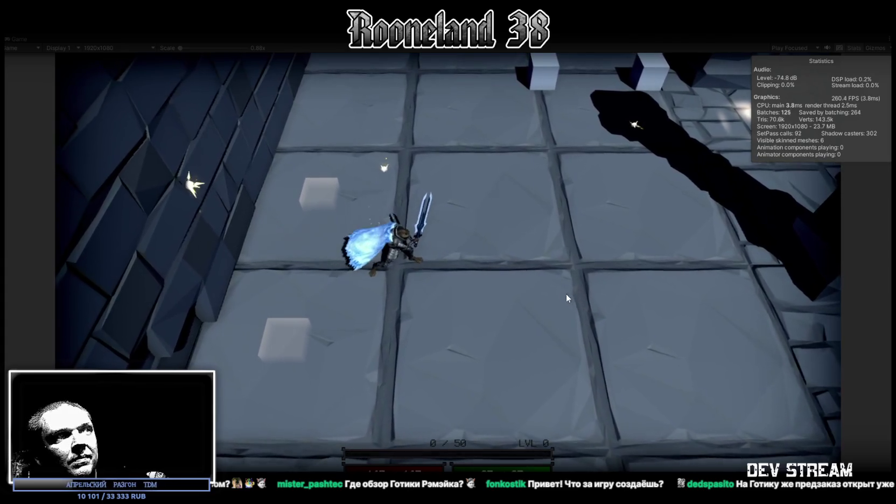
pyautogui.click(530, 296)
pyautogui.press('w')
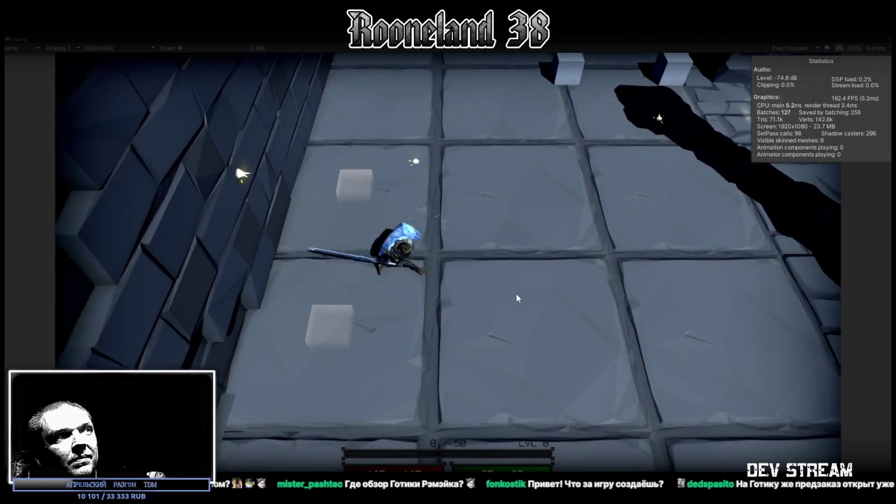
pyautogui.press('w')
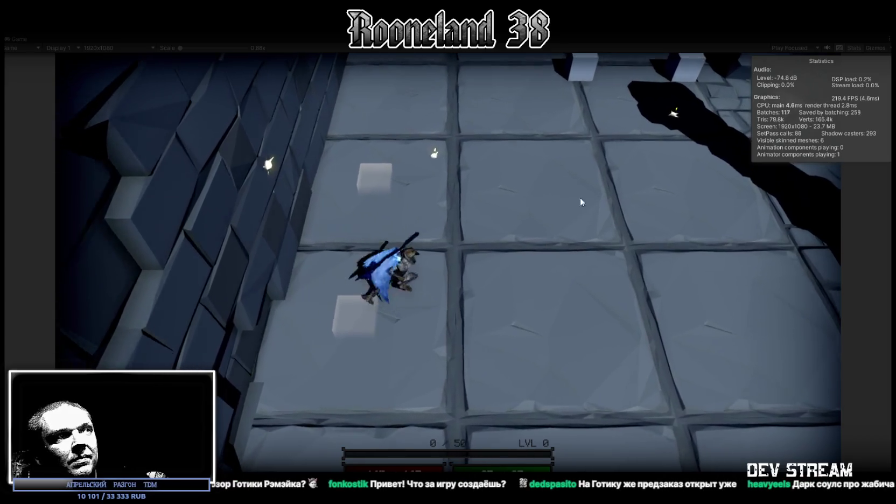
pyautogui.click(487, 156)
pyautogui.press('d')
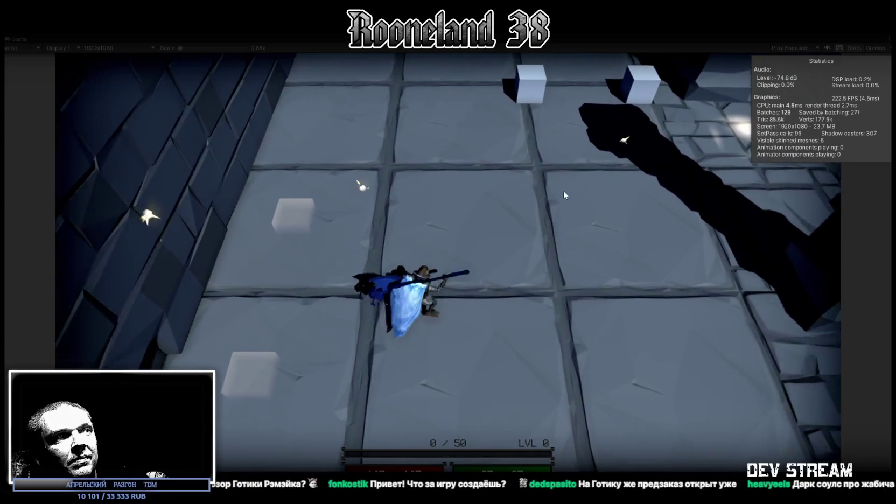
pyautogui.press('w')
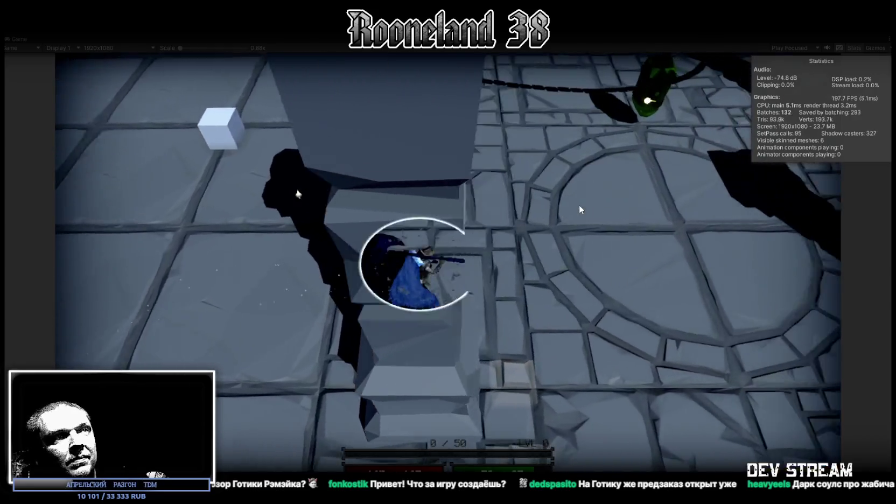
pyautogui.press('w')
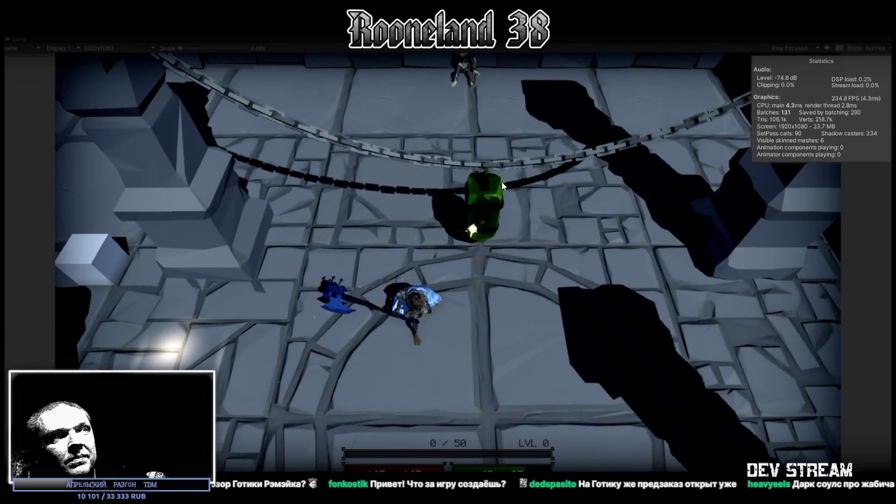
pyautogui.click(501, 182)
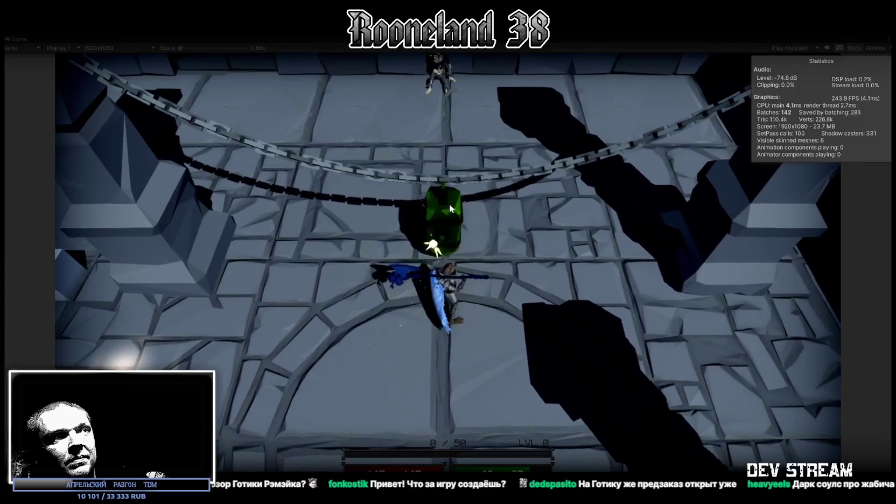
# Move the character across the stone tiles to the wooden door, then exit Play mode
pyautogui.press('d')
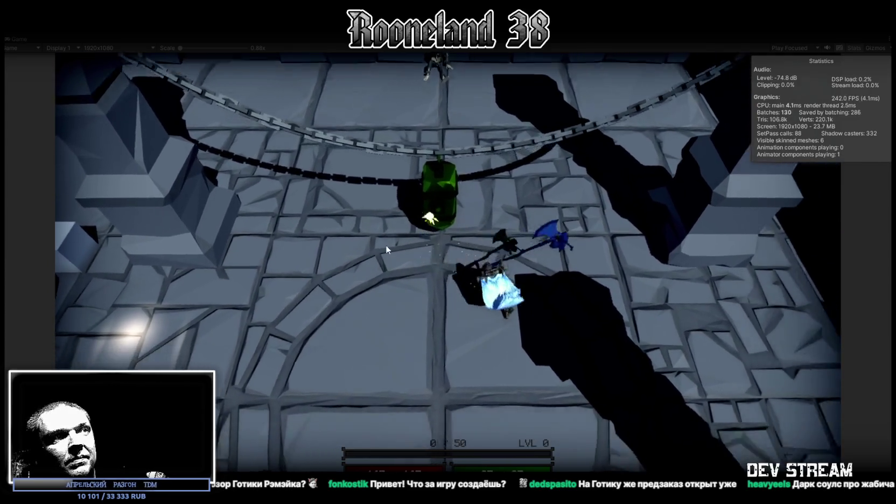
pyautogui.press('w')
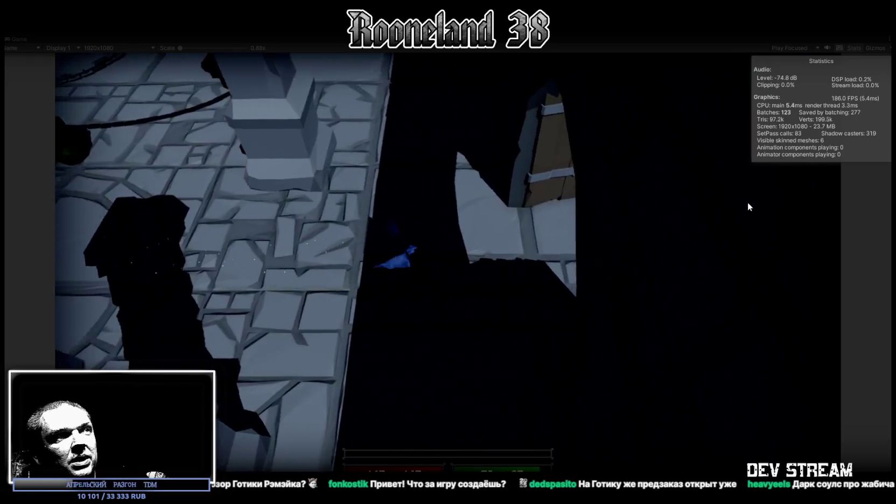
pyautogui.press('w')
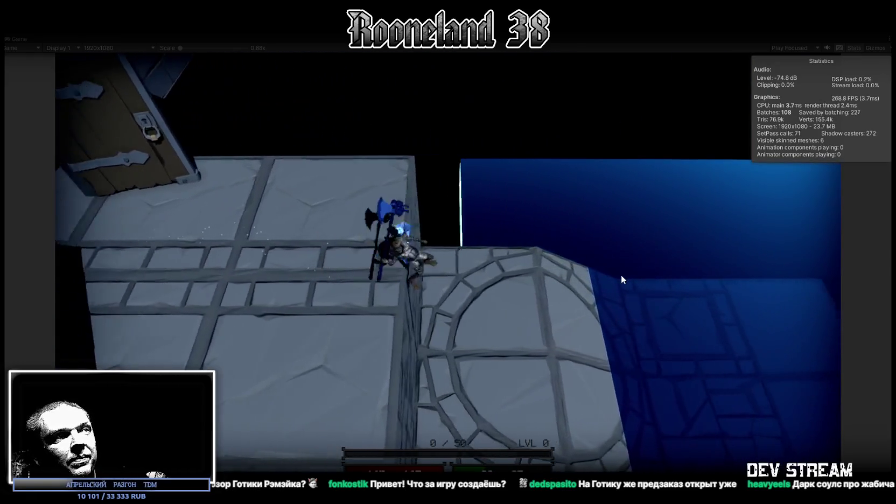
pyautogui.press('w')
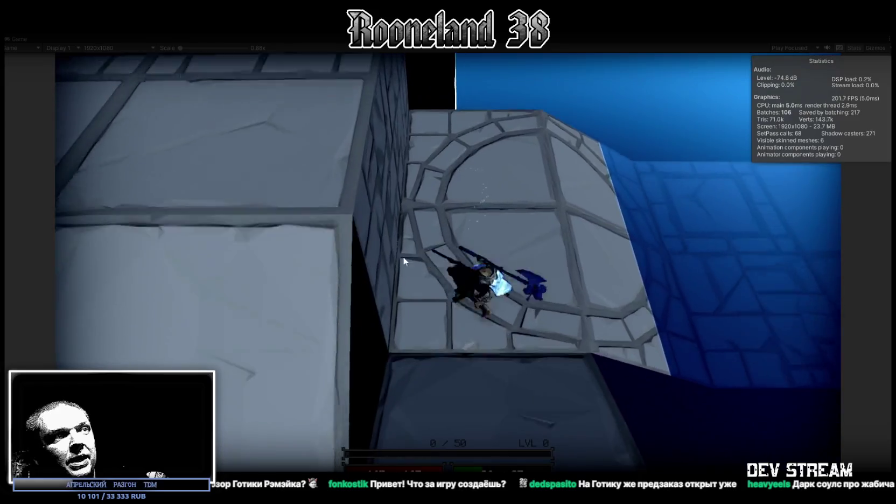
pyautogui.press('w')
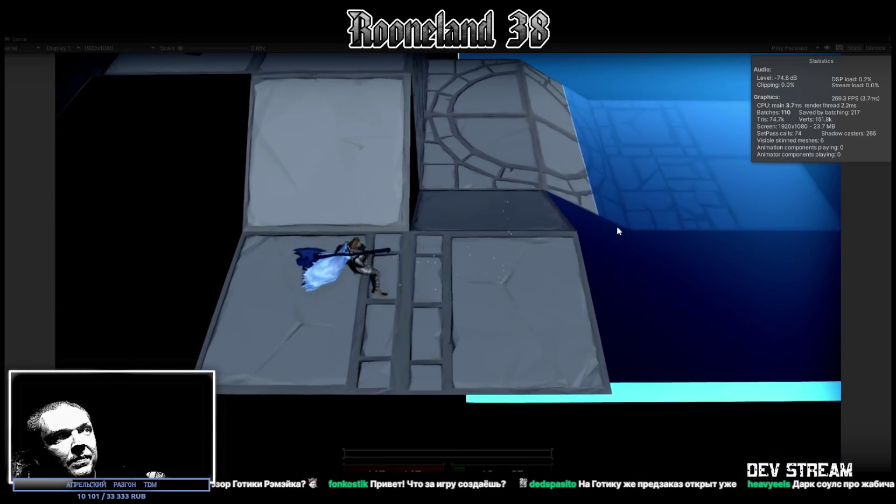
pyautogui.press('w')
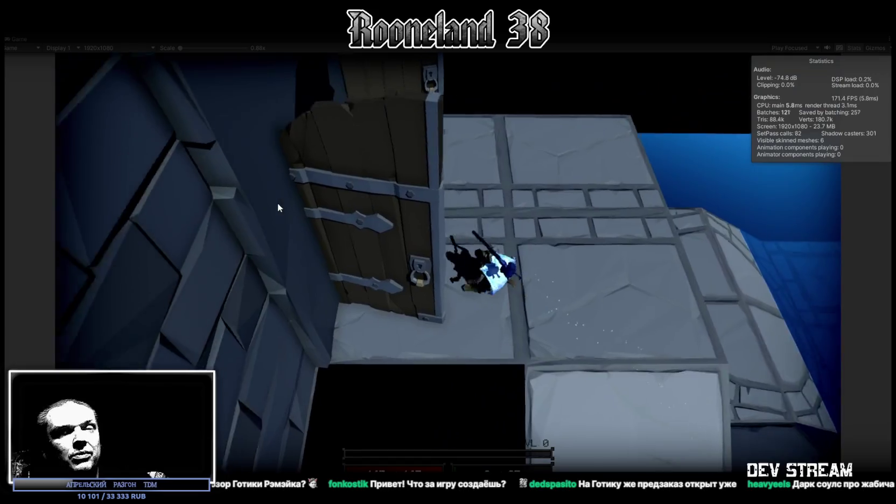
pyautogui.press('w')
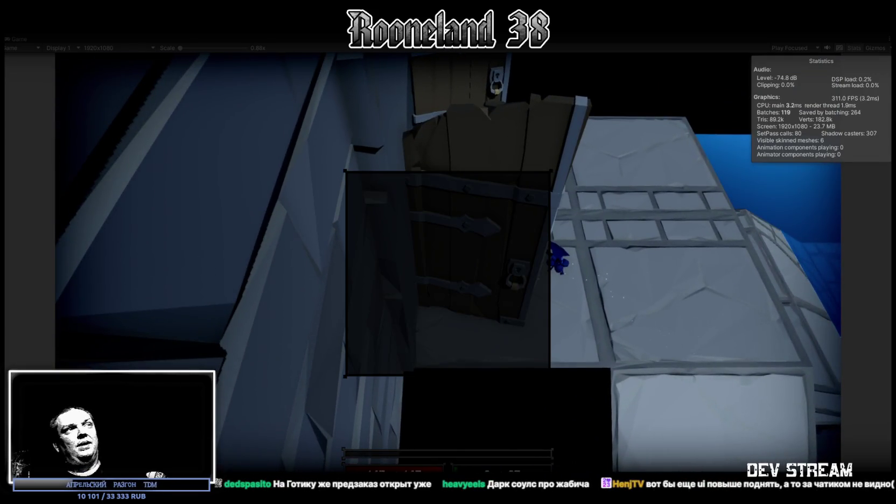
pyautogui.hotkey('ctrl', 'p')
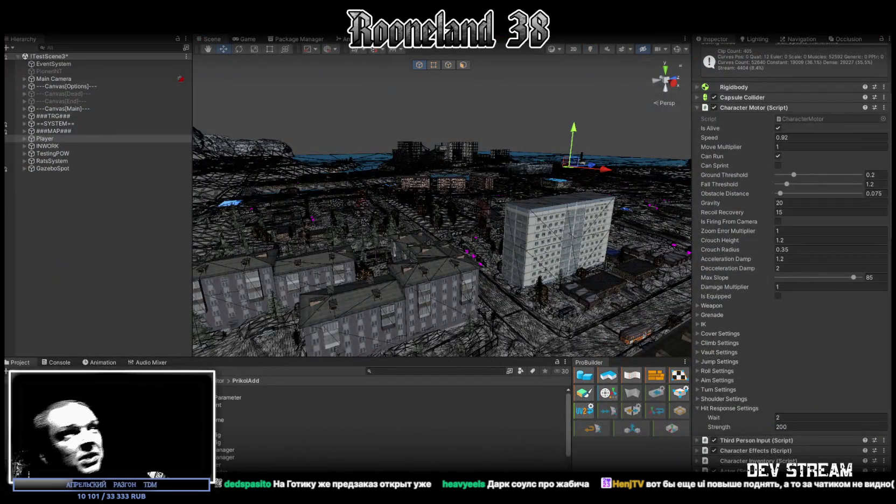
# Enter Play mode for the snowy TestScene3 town with Ctrl+P
pyautogui.hotkey('ctrl', 'p')
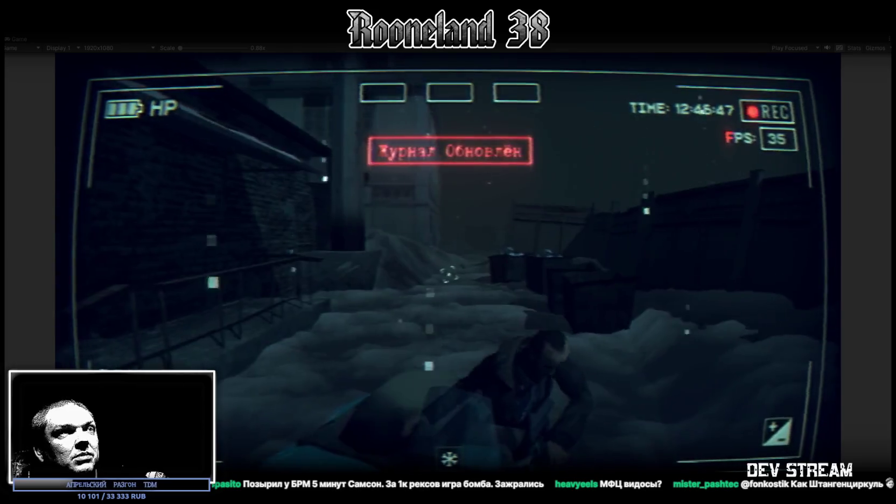
# Equip the yellow ushanka hat, pistol, rifle and two other items from the in-game bag
pyautogui.press('Escape')
pyautogui.click(548, 179)
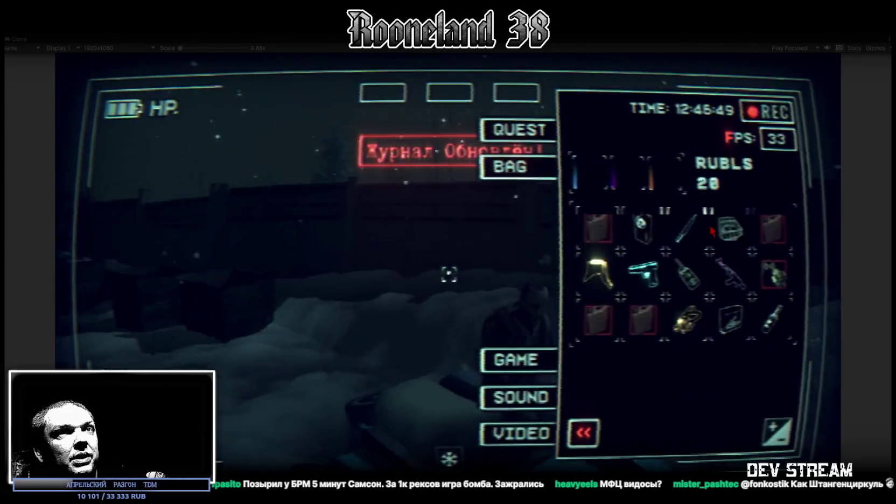
pyautogui.click(597, 272)
pyautogui.click(718, 223)
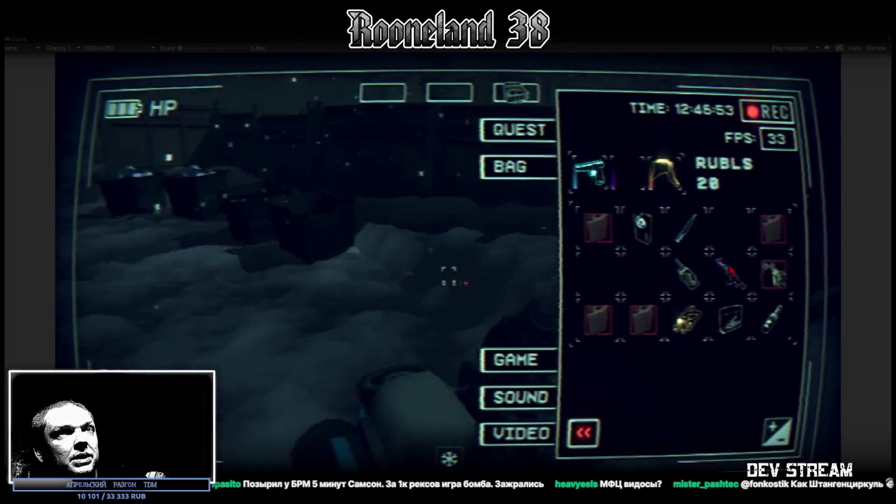
pyautogui.click(643, 275)
pyautogui.click(729, 275)
pyautogui.click(728, 315)
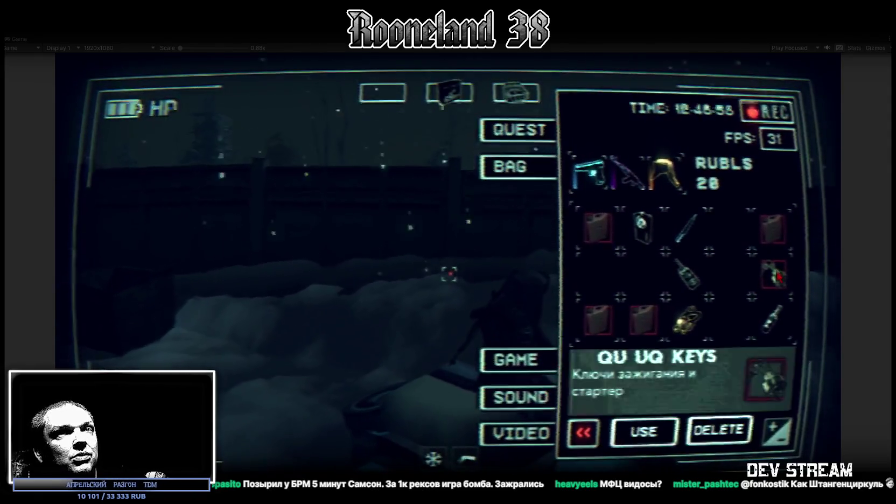
pyautogui.press('Tab')
# Walk the character out across the snowy field toward the parked buses
pyautogui.press('w')
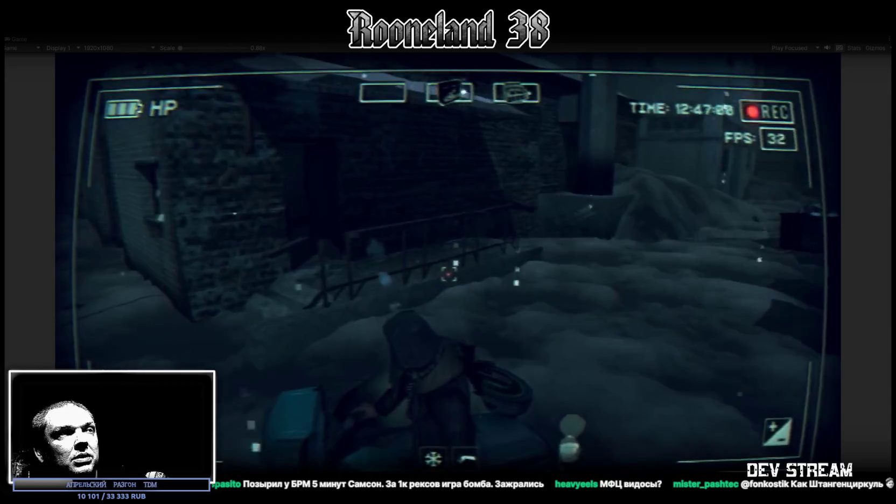
pyautogui.press('w')
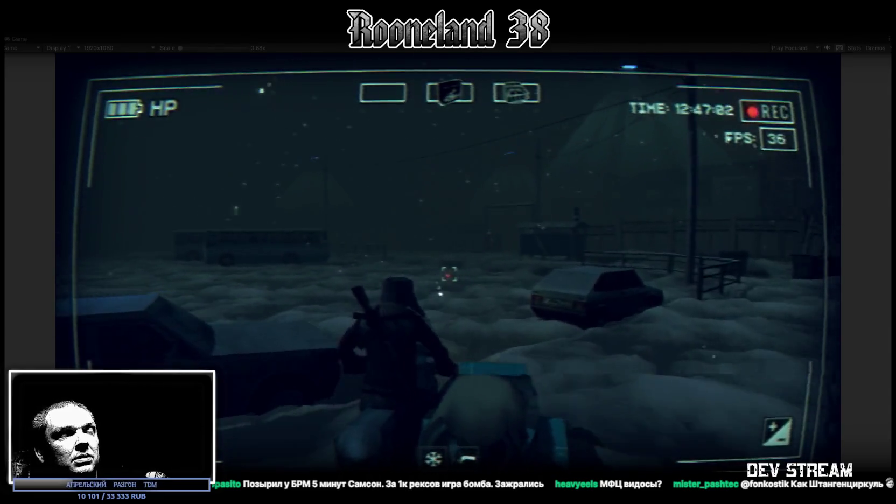
pyautogui.press('w')
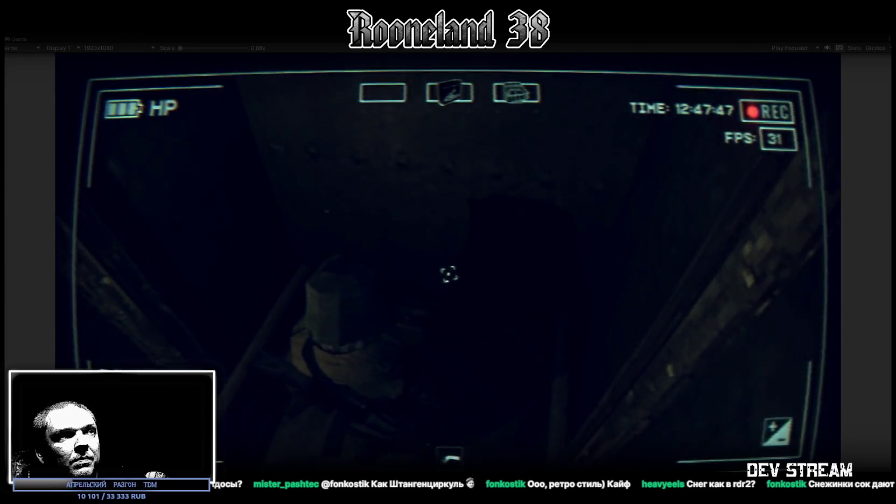
# Toggle the inventory and night vision on and off, then walk into the dim corridor
pyautogui.press('Tab')
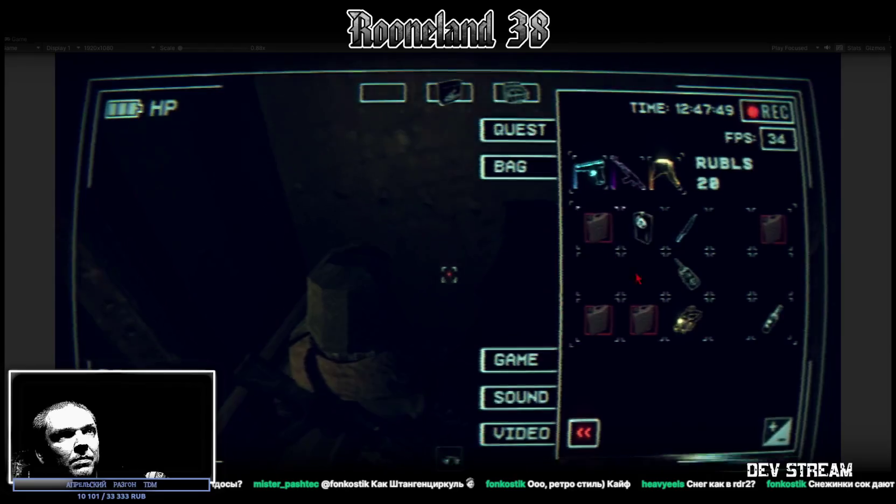
pyautogui.press('Tab')
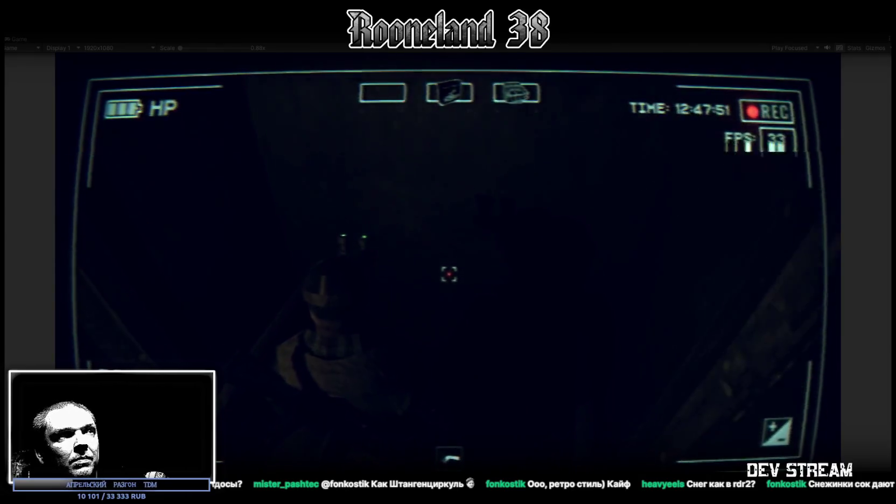
pyautogui.press('n')
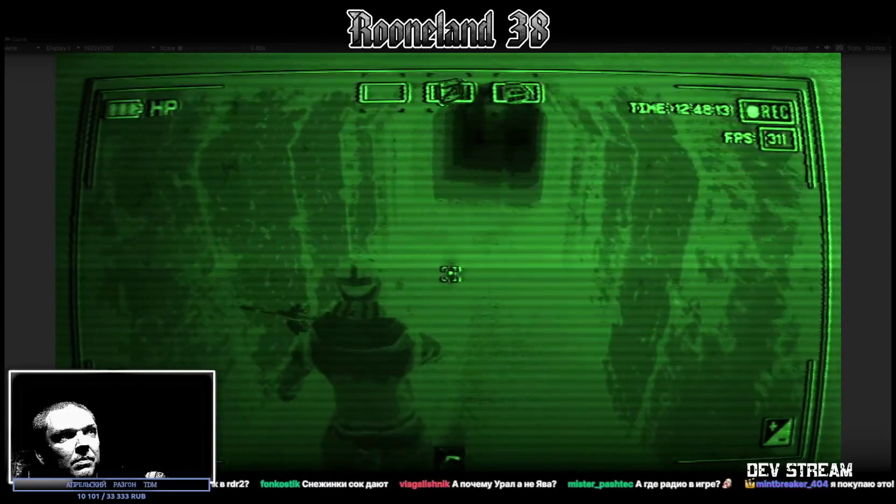
pyautogui.press('n')
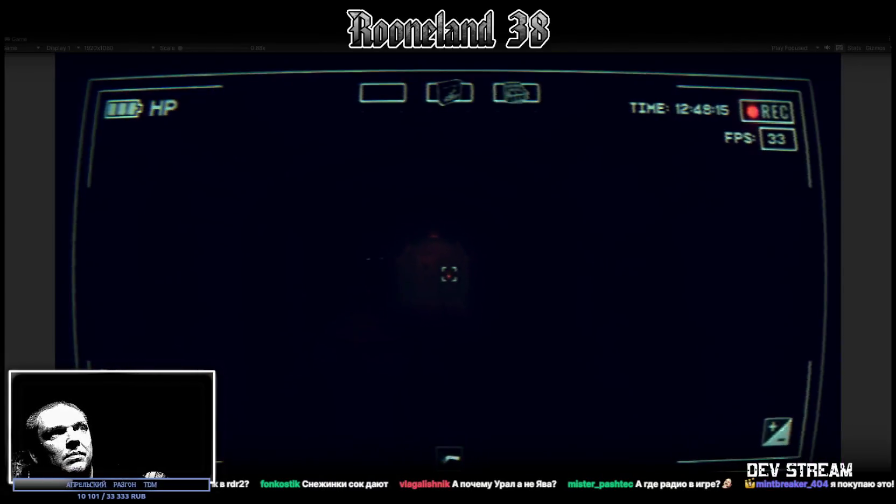
pyautogui.press('Tab')
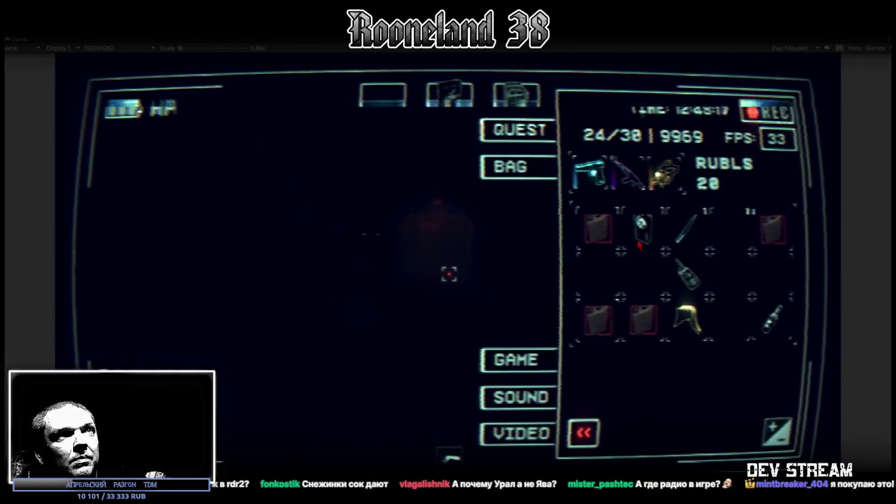
pyautogui.press('Tab')
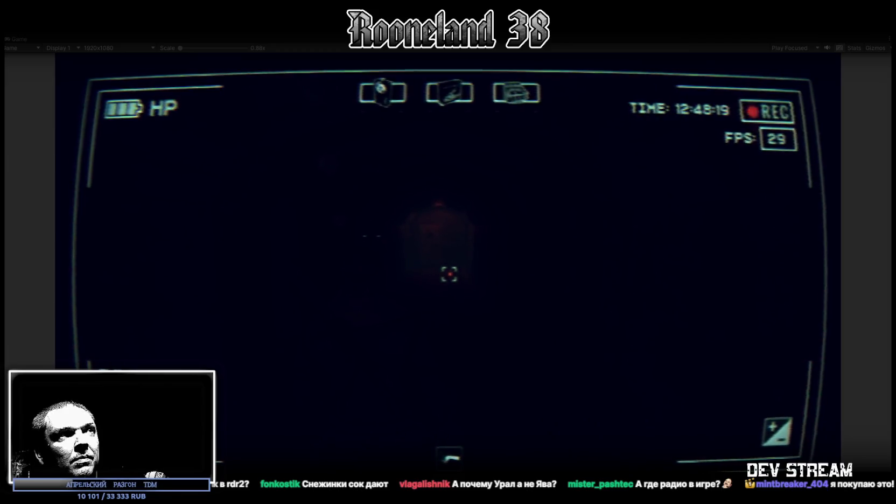
pyautogui.press('f')
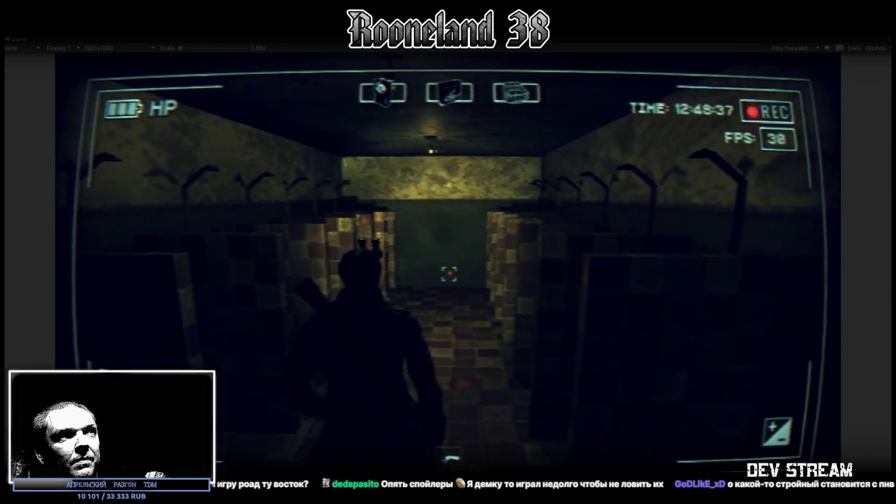
# Open the in-game inventory in the running town game
pyautogui.press('Tab')
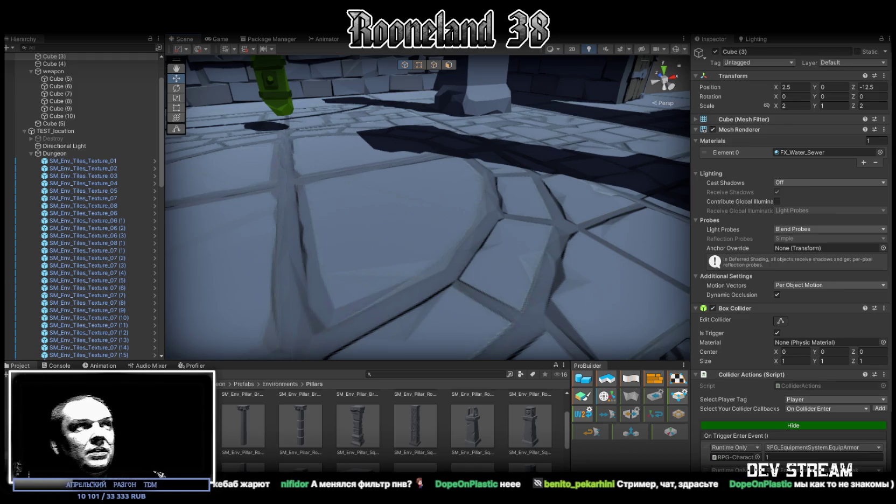
# Pull back over the dungeon room, select its door frame and floor tiles, then open Models
pyautogui.moveTo(299, 207); pyautogui.dragTo(327, 240, button='right')
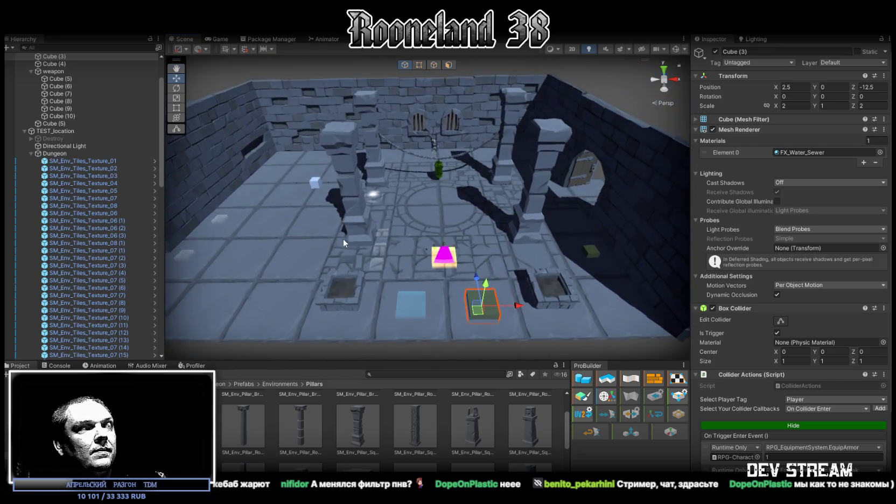
pyautogui.click(609, 130)
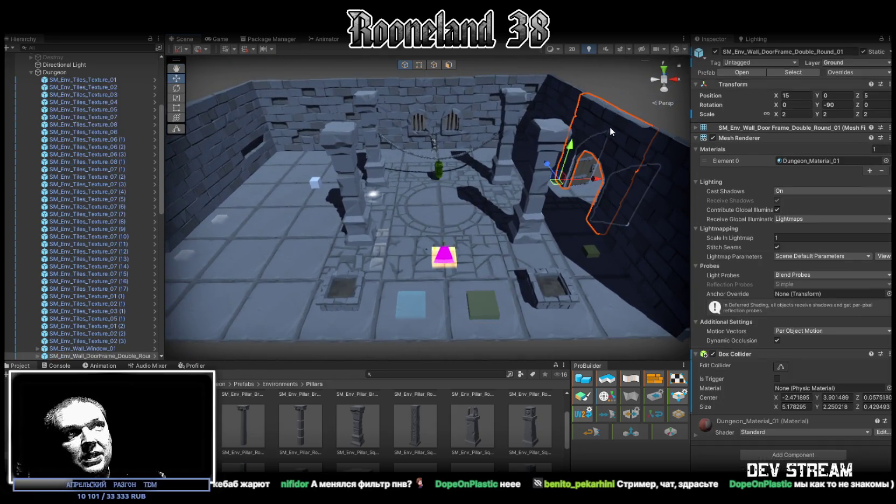
pyautogui.click(414, 124)
pyautogui.click(269, 224)
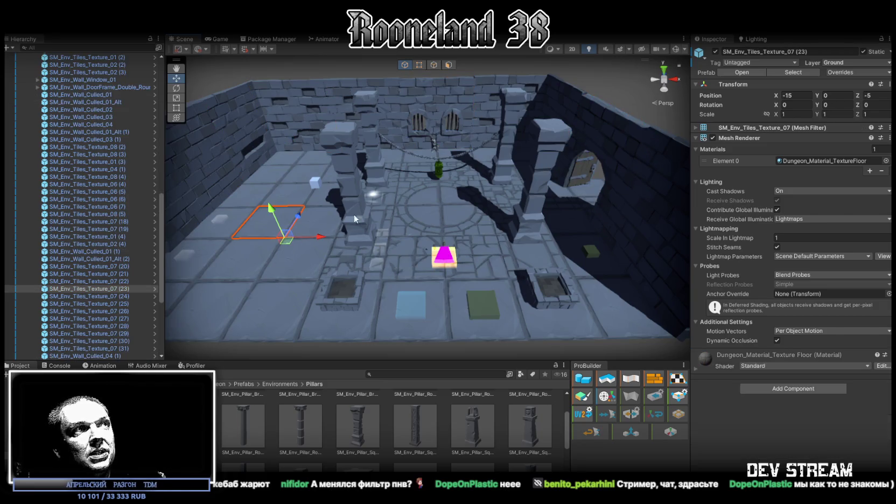
pyautogui.click(440, 218)
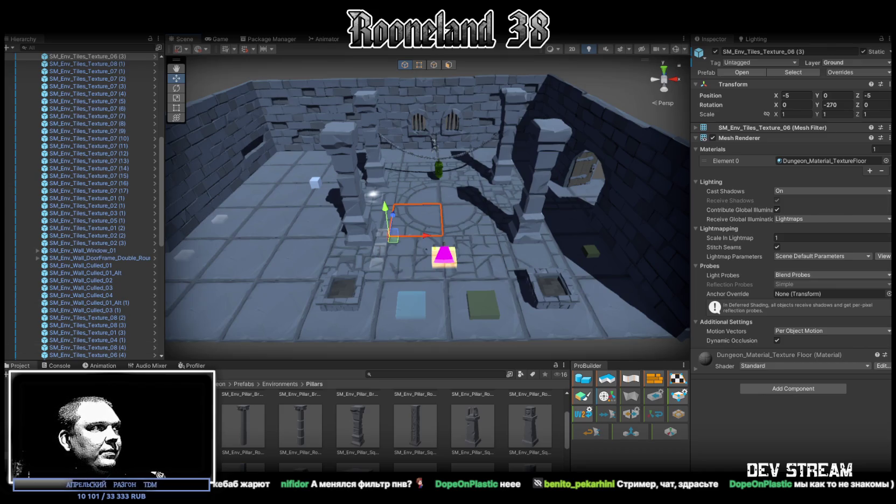
pyautogui.click(43, 373)
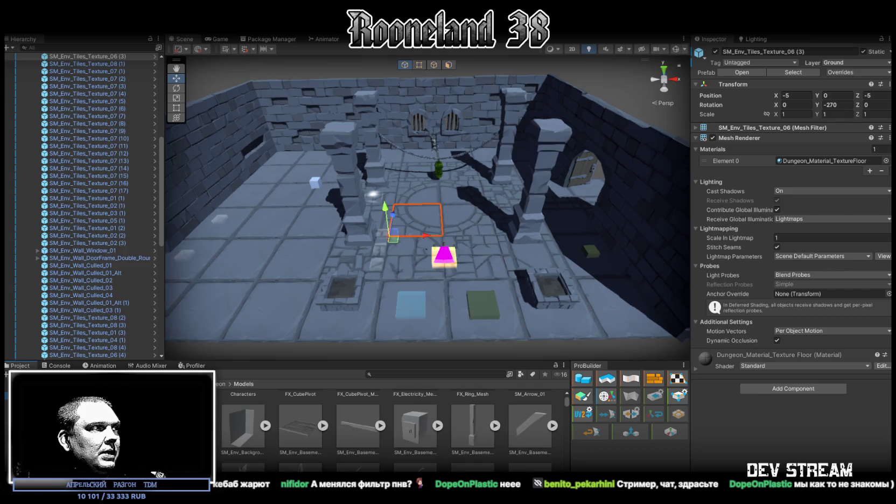
# Create a folder named 'Weapons' inside Models and open it
pyautogui.rightClick(43, 372)
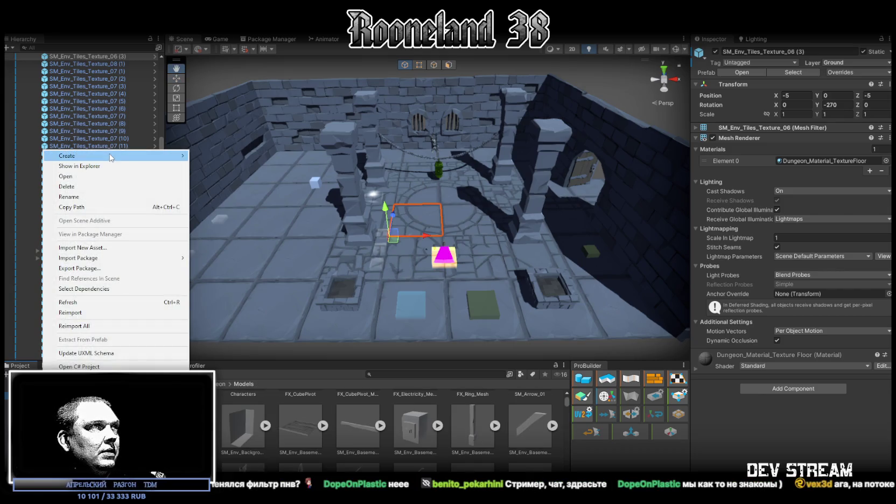
pyautogui.moveTo(112, 156)
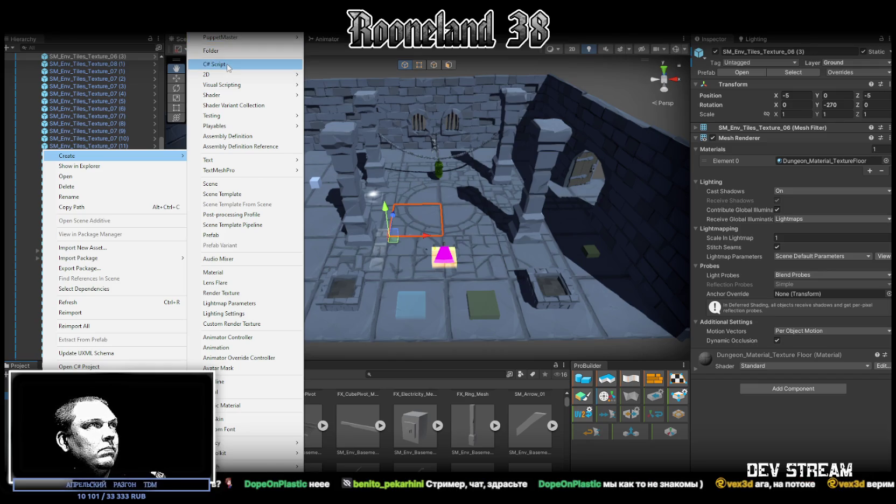
pyautogui.click(212, 50)
pyautogui.write('u')
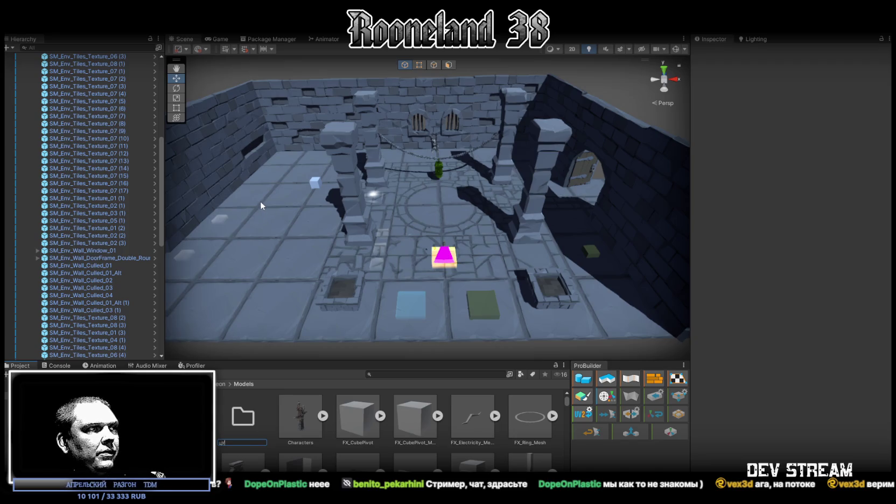
pyautogui.press('BackSpace')
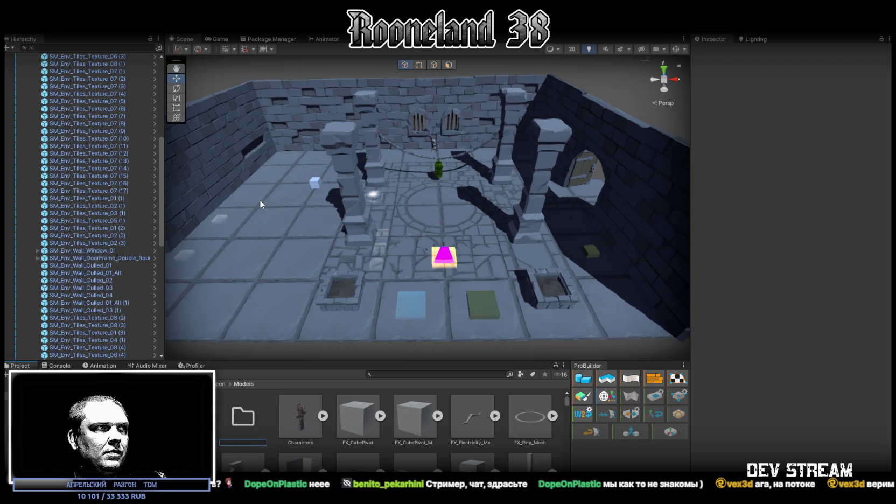
pyautogui.write('Weapons')
pyautogui.press('Return')
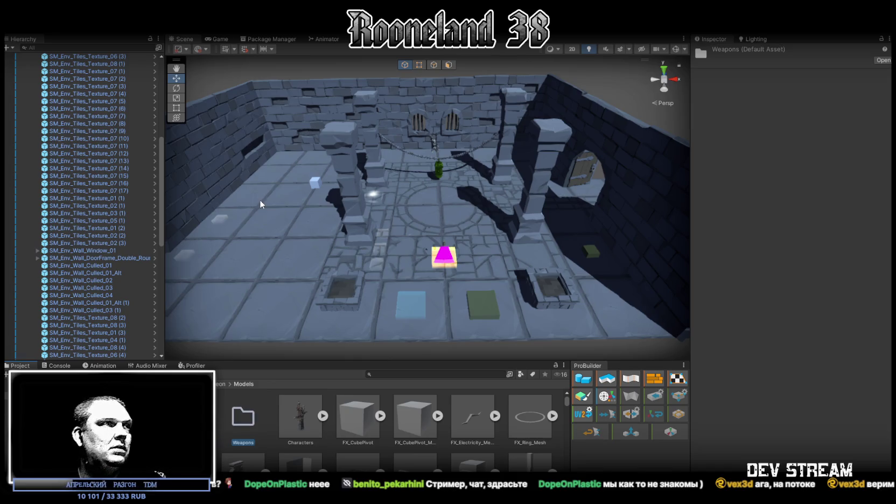
pyautogui.doubleClick(241, 419)
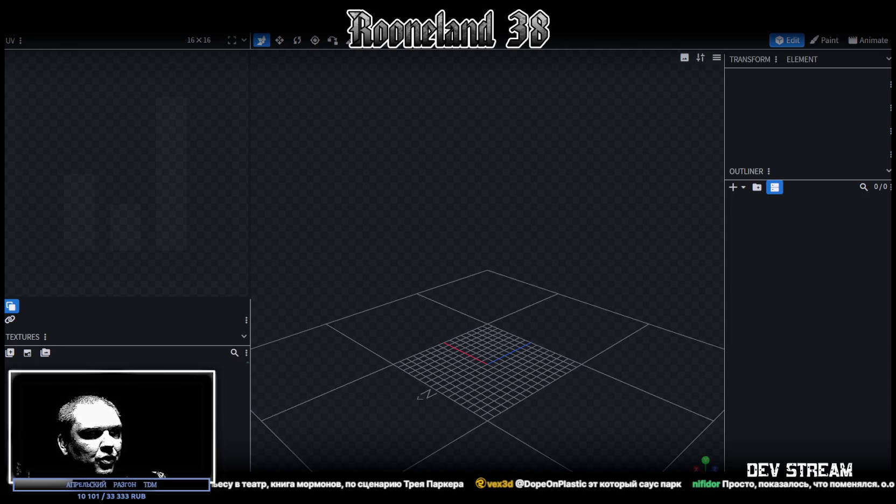
# Open the Downloads folder in File Explorer over Blockbench
pyautogui.click(450, 466)
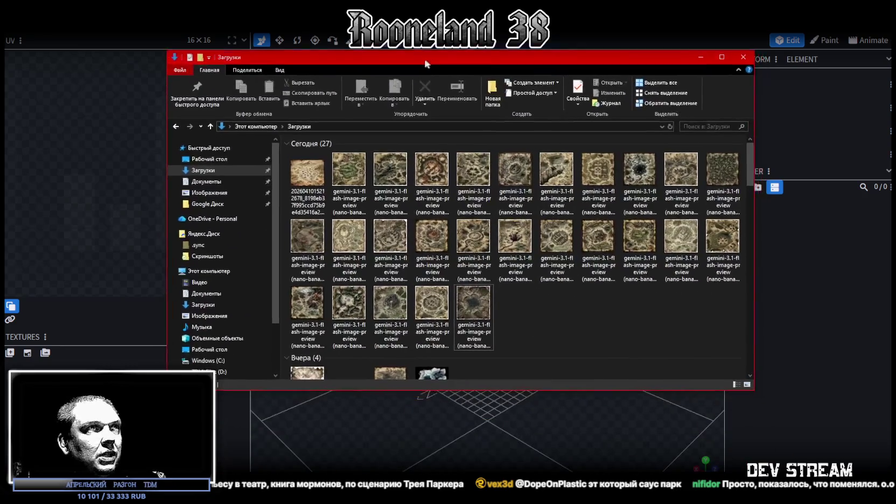
# Select and review the batch of generated images in the Downloads folder
pyautogui.keyDown('shift'); pyautogui.click(468, 301); pyautogui.keyUp('shift')
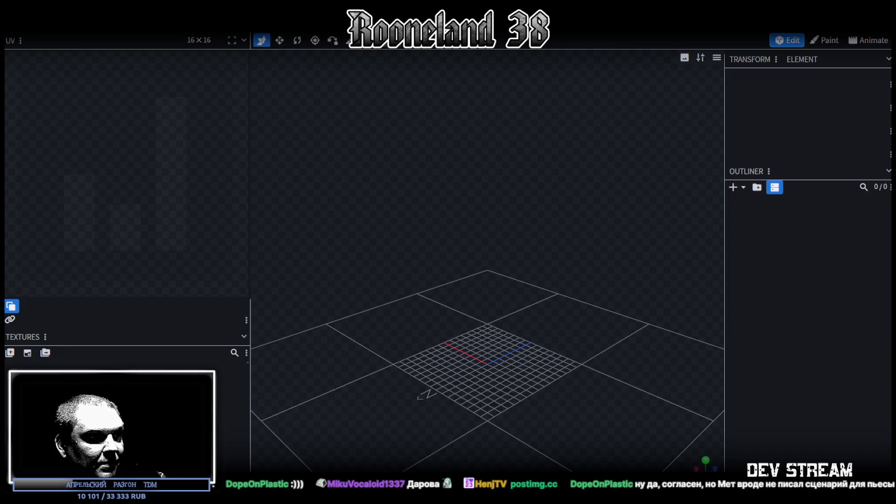
# Switch to the Telegram window showing the Unity lighting channel post
pyautogui.hotkey('alt', 'Tab')
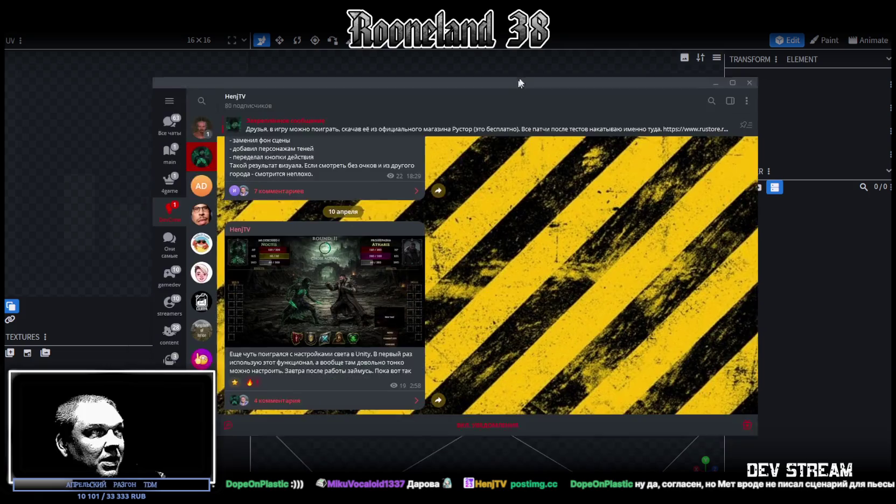
# Scroll the channel feed, view the battle screenshot full-size, then return to Unity
pyautogui.scroll(-2, 346, 306)
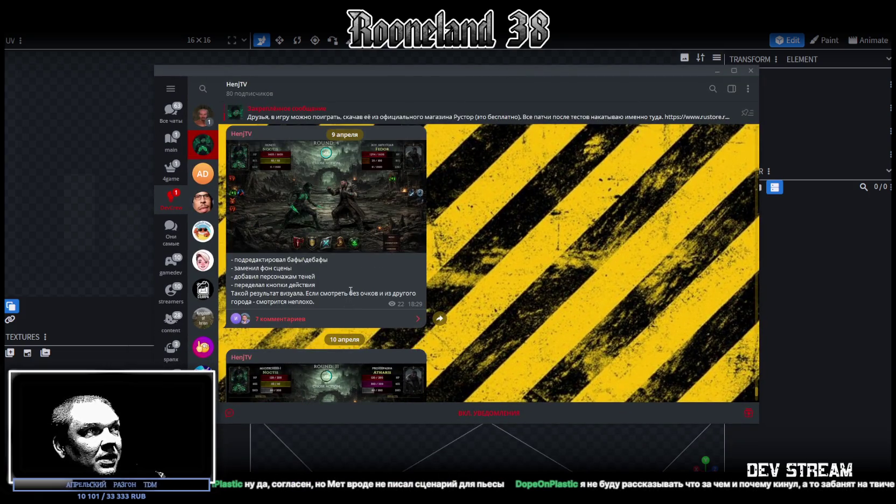
pyautogui.scroll(-3, 345, 307)
pyautogui.click(317, 312)
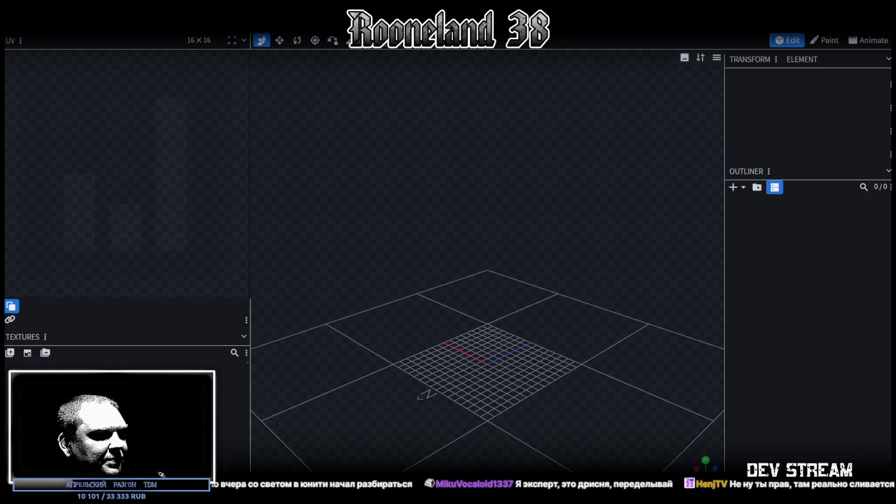
pyautogui.hotkey('alt', 'Tab')
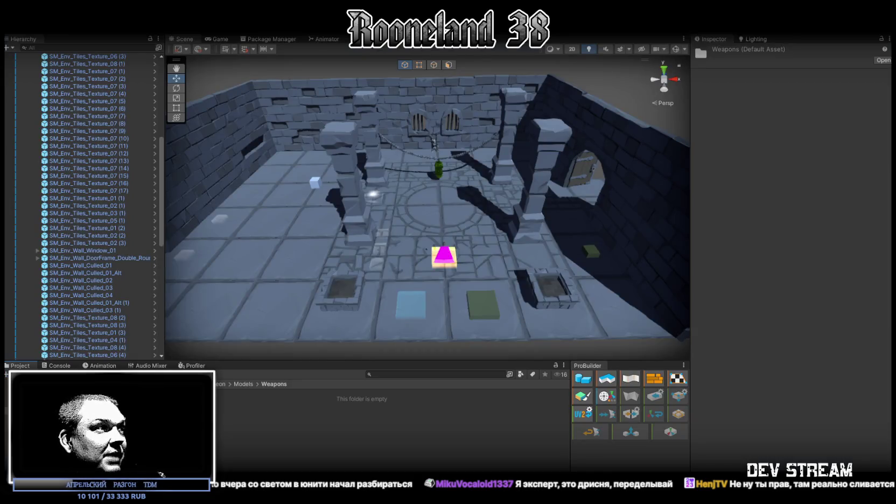
# Browse the Materials, Textures, Emmisive and Weapons folders, then select PRG_P_1 in Models > Player
pyautogui.click(33, 407)
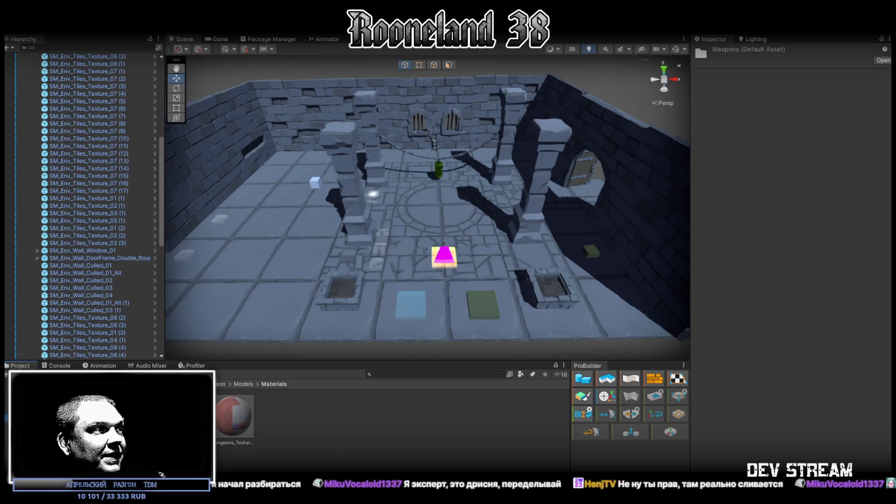
pyautogui.click(33, 448)
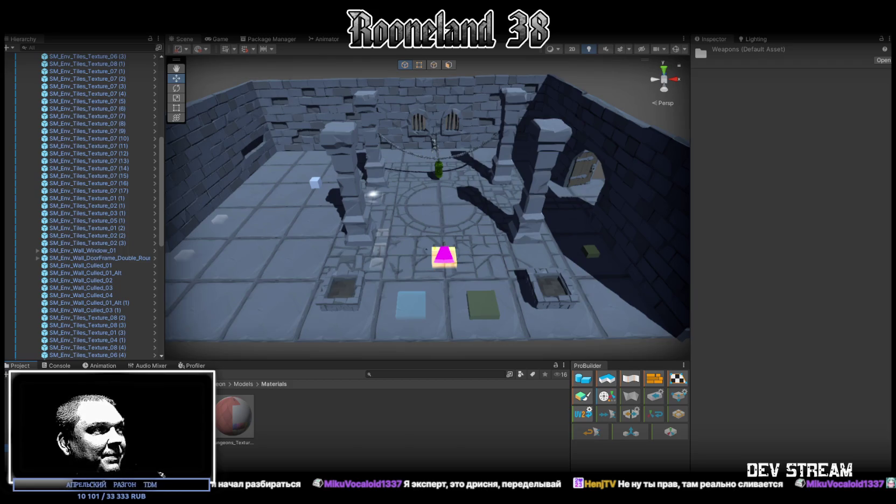
pyautogui.click(33, 455)
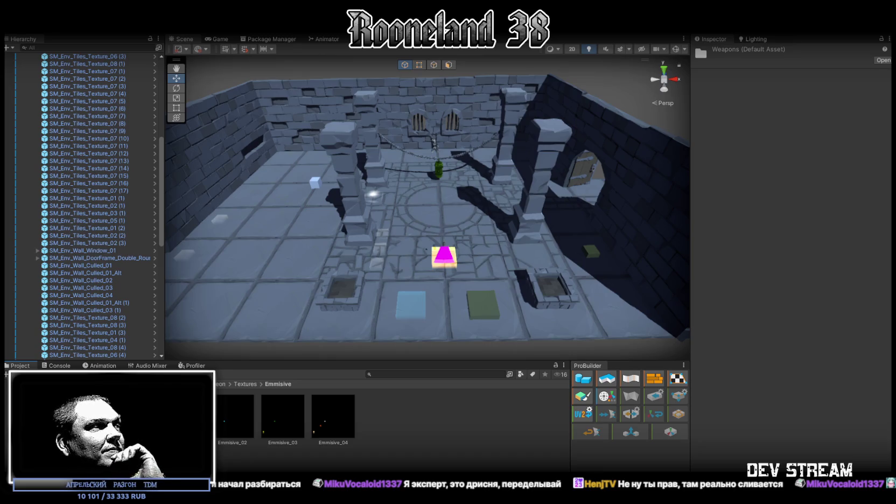
pyautogui.click(32, 441)
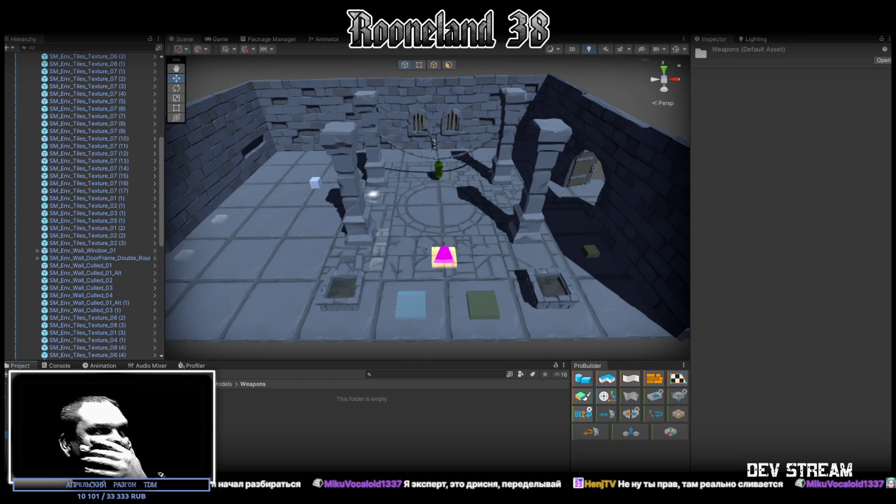
pyautogui.click(146, 462)
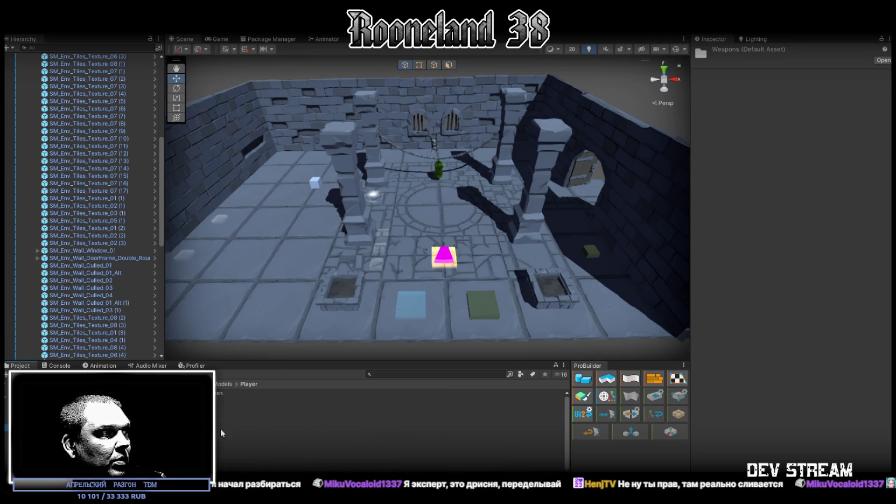
pyautogui.click(221, 429)
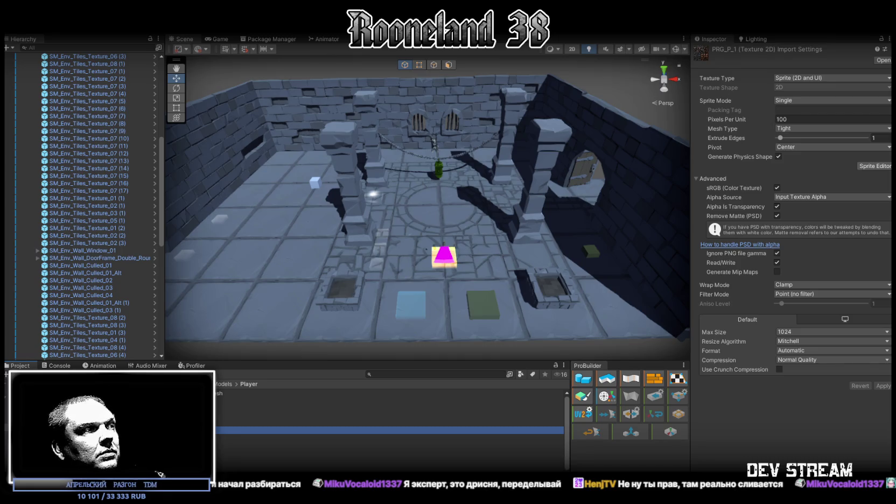
# Inspect the PRG_P_1 1 texture's import settings and its material
pyautogui.click(226, 415)
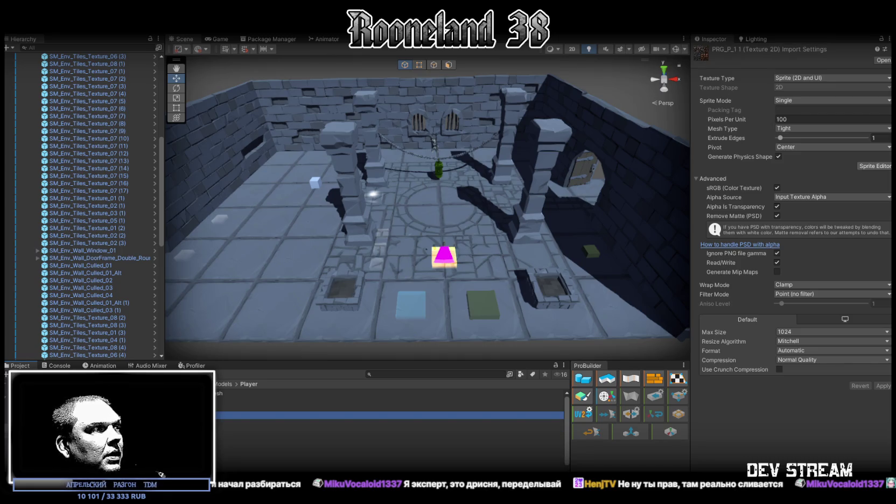
pyautogui.scroll(-2, 391, 425)
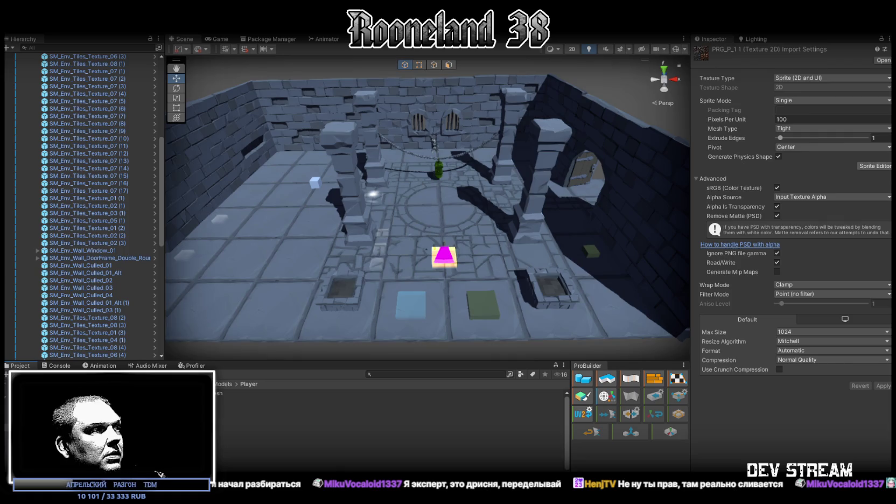
pyautogui.click(270, 415)
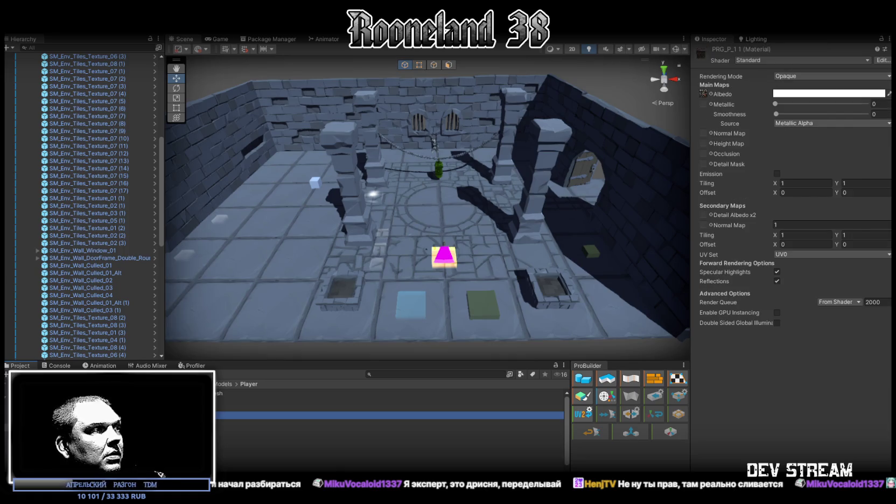
pyautogui.scroll(-2, 390, 426)
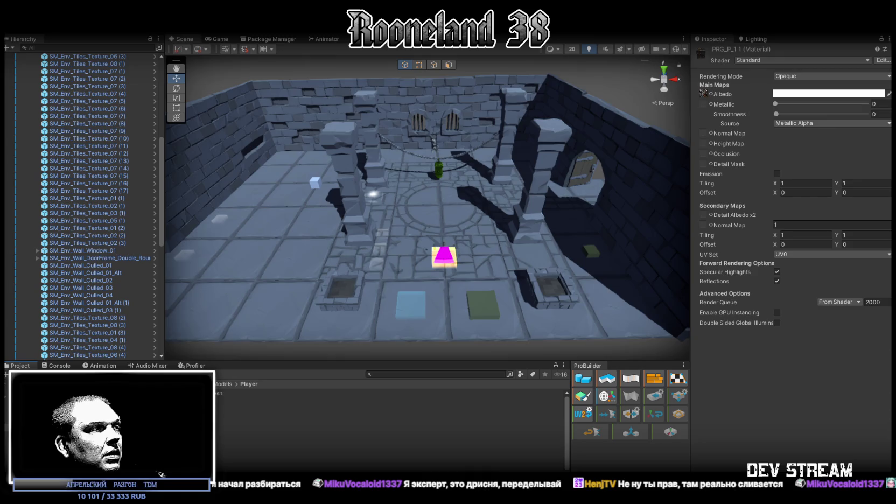
# Select the PRG_wpn 1 texture in Models > Weapons and open it in Photoshop
pyautogui.press('Down')
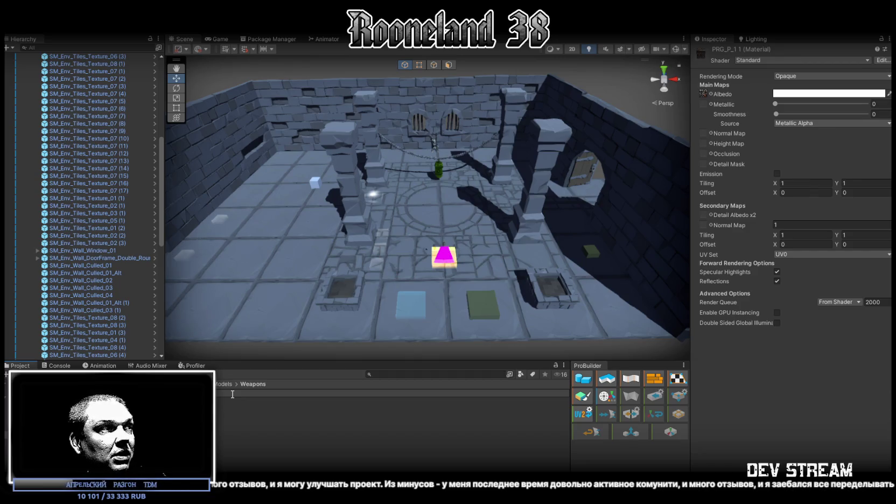
pyautogui.click(233, 399)
pyautogui.hotkey('ctrl', 'z')
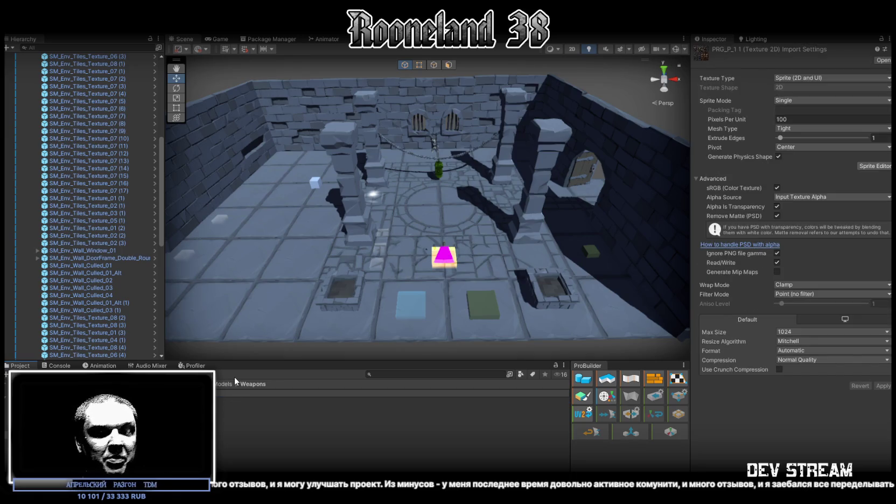
pyautogui.hotkey('ctrl', 'y')
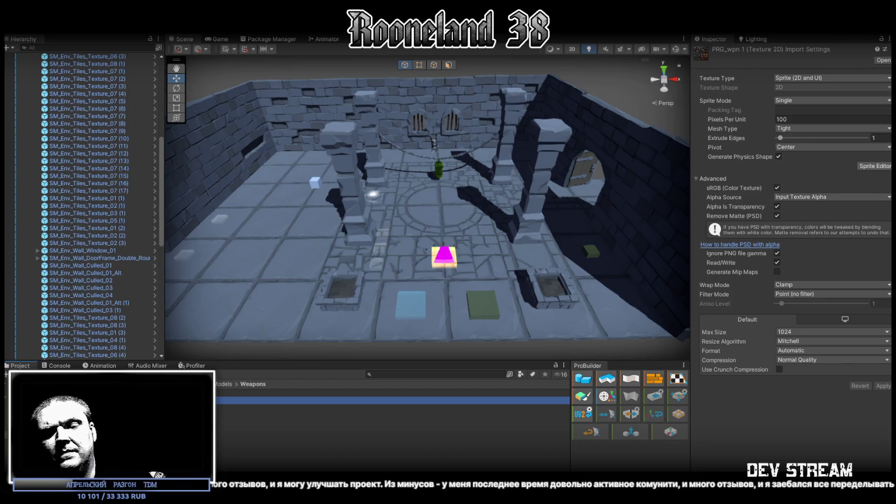
pyautogui.hotkey('alt', 'Tab')
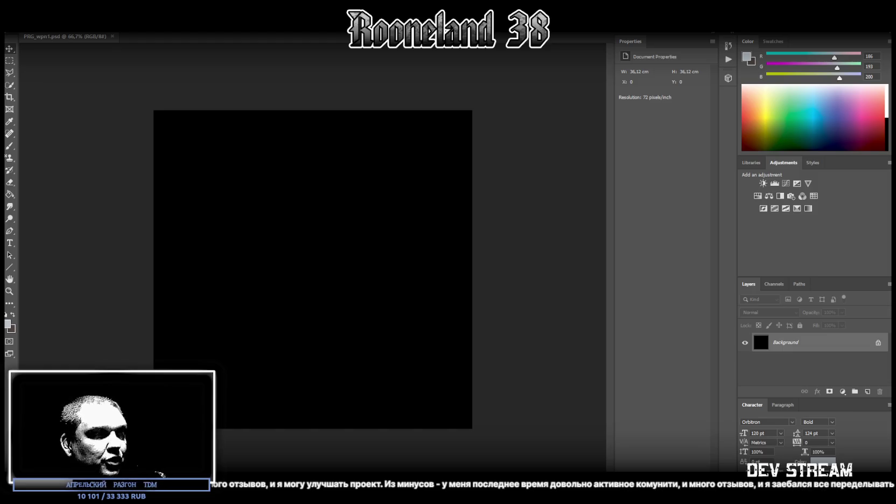
# Place the eight-sword image on the PRG_wpn1 canvas, aligned to the top edge, and rasterize it
pyautogui.moveTo(301, 350); pyautogui.dragTo(266, 282)
pyautogui.moveTo(220, 239); pyautogui.dragTo(214, 209)
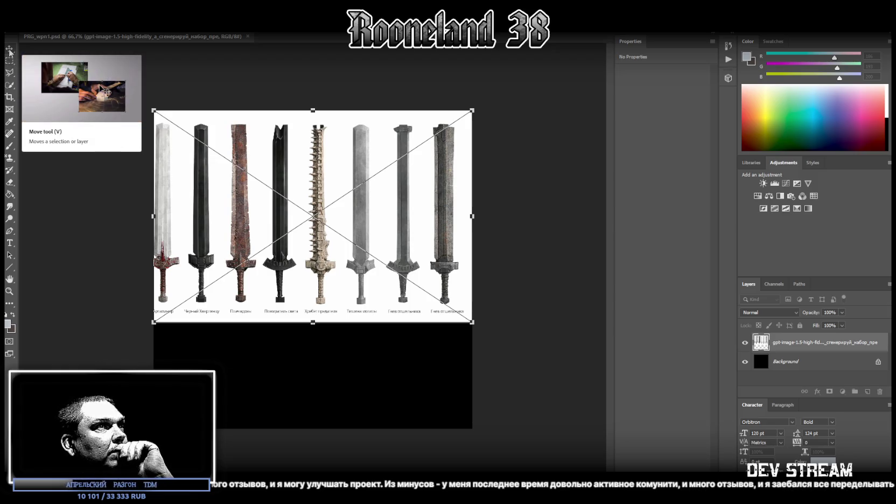
pyautogui.moveTo(337, 155); pyautogui.dragTo(348, 155)
pyautogui.press('Return')
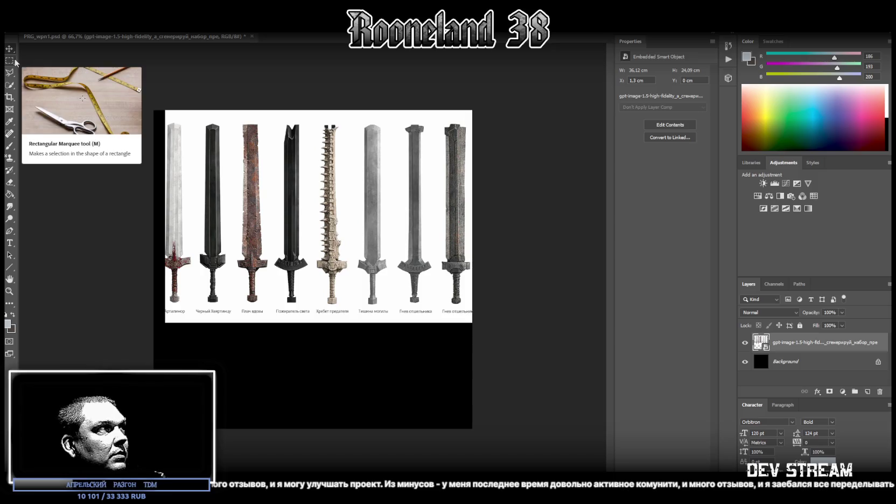
pyautogui.click(240, 110)
pyautogui.press('Return')
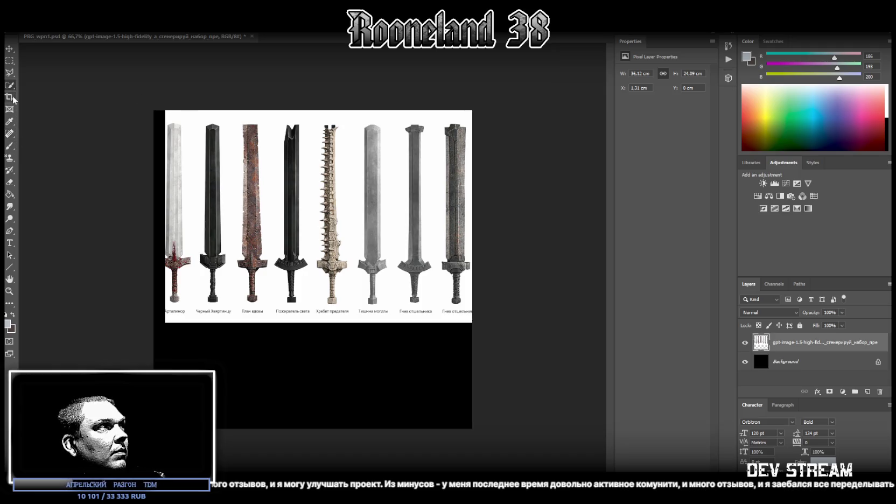
# Select the white background around the swords, excluding the black area
pyautogui.moveTo(214, 110); pyautogui.dragTo(246, 260)
pyautogui.moveTo(214, 110); pyautogui.dragTo(247, 298)
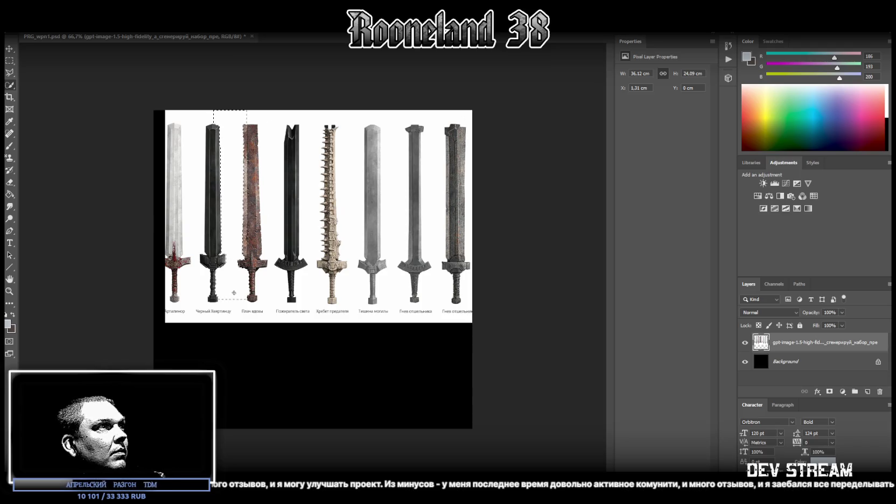
pyautogui.moveTo(240, 311)
pyautogui.mouseDown()
pyautogui.moveTo(217, 318)
pyautogui.moveTo(461, 317)
pyautogui.mouseUp()
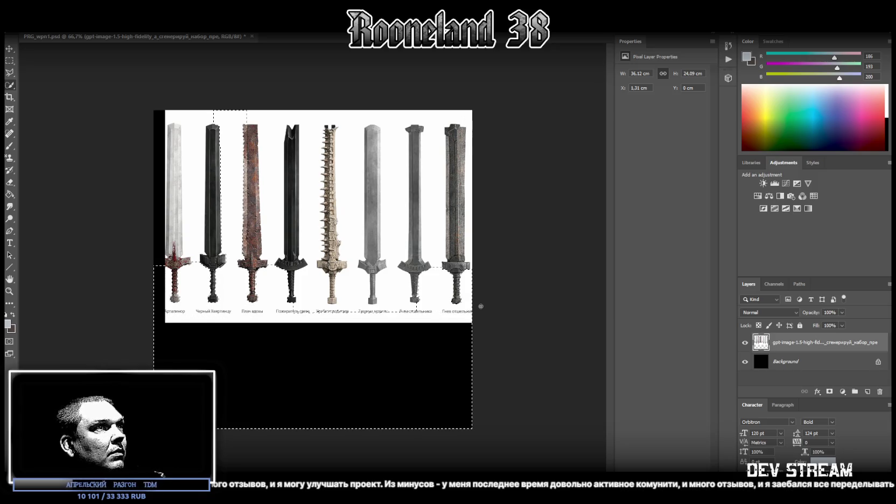
pyautogui.moveTo(461, 318); pyautogui.dragTo(350, 151)
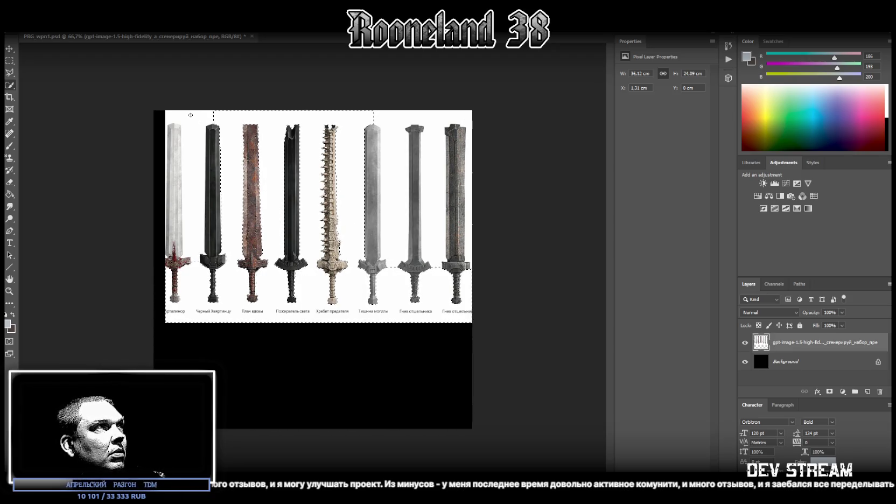
pyautogui.click(189, 177)
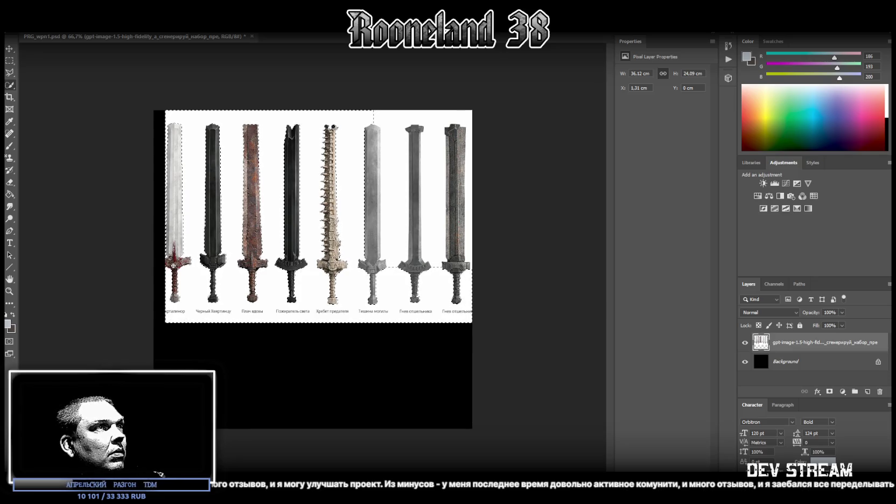
pyautogui.click(393, 207)
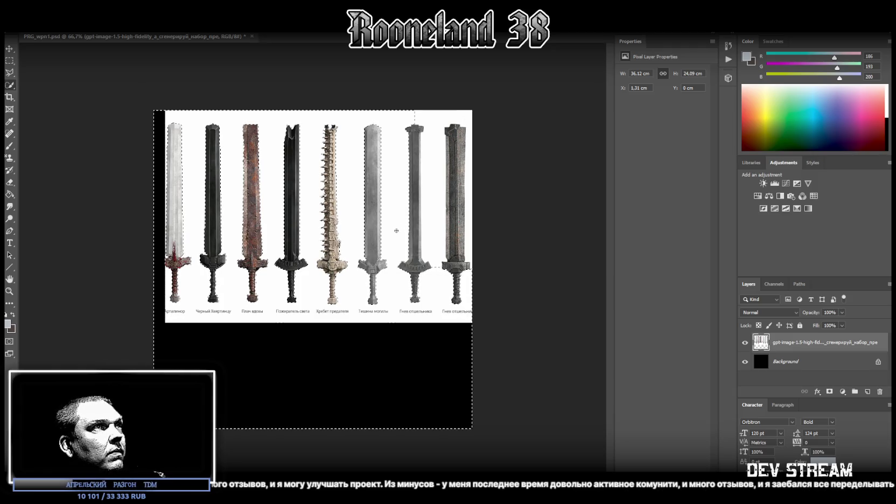
pyautogui.click(431, 182)
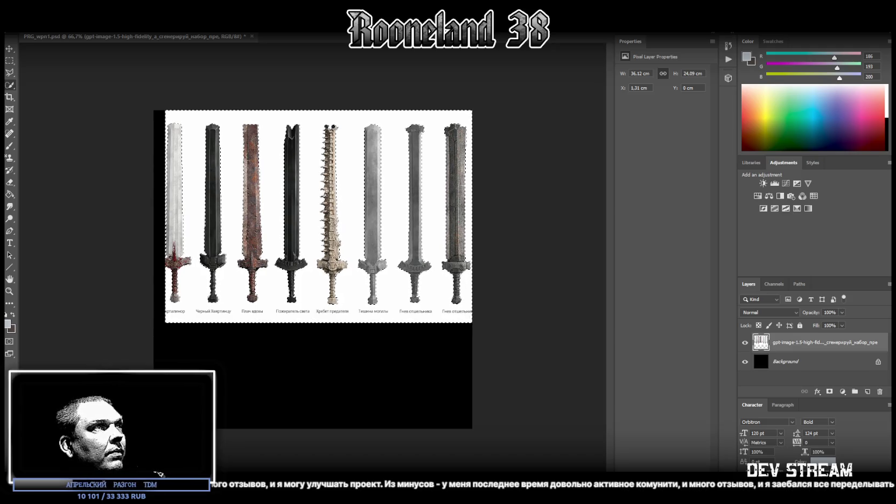
# Invert the selection, cut the swords onto their own layer, and hide the original image layer
pyautogui.rightClick(331, 182)
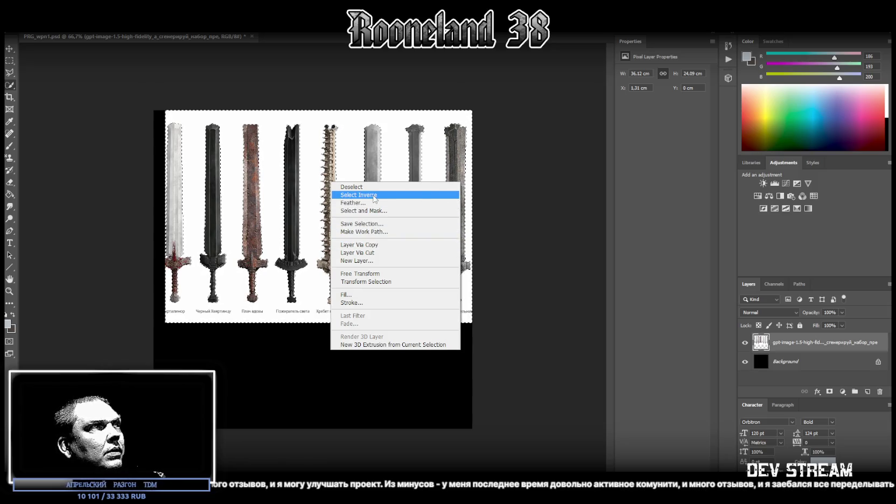
pyautogui.click(359, 195)
pyautogui.rightClick(270, 213)
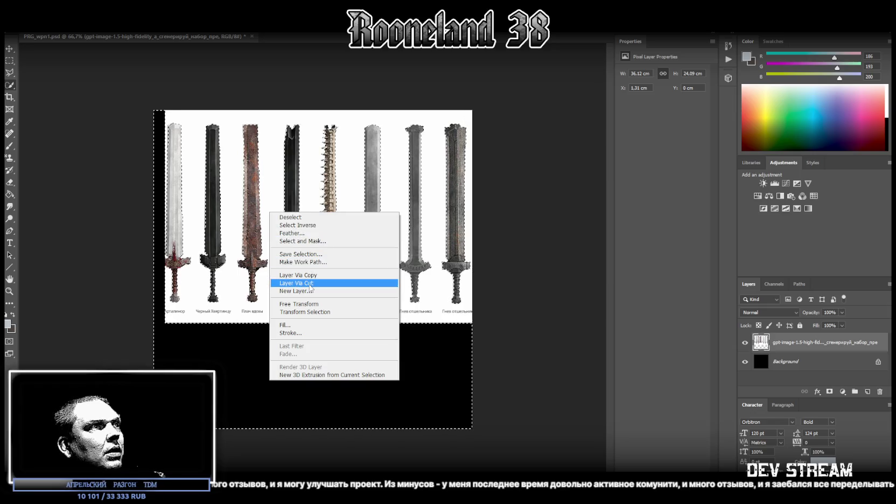
pyautogui.click(295, 283)
pyautogui.click(745, 361)
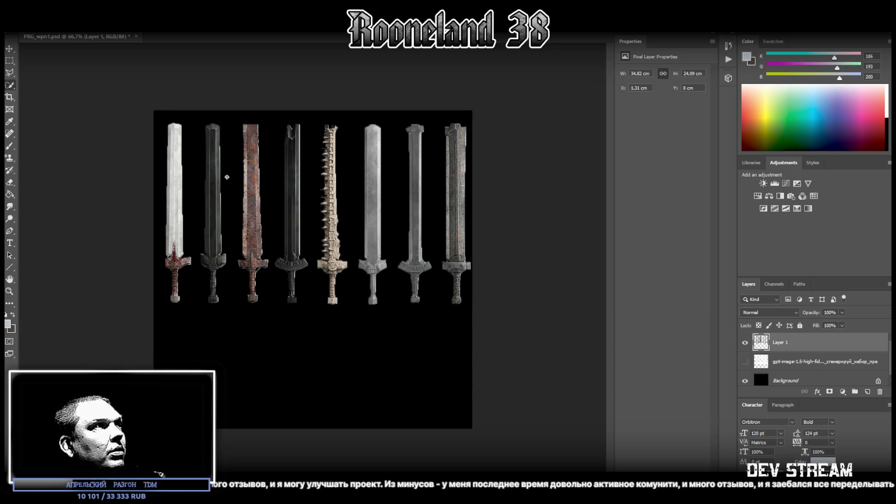
# Cut a rectangle around the sword row onto new Layer 2 and delete Layer 1
pyautogui.click(9, 291)
pyautogui.moveTo(140, 280)
pyautogui.mouseDown()
pyautogui.moveTo(225, 276)
pyautogui.moveTo(181, 283)
pyautogui.mouseUp()
pyautogui.press('m')
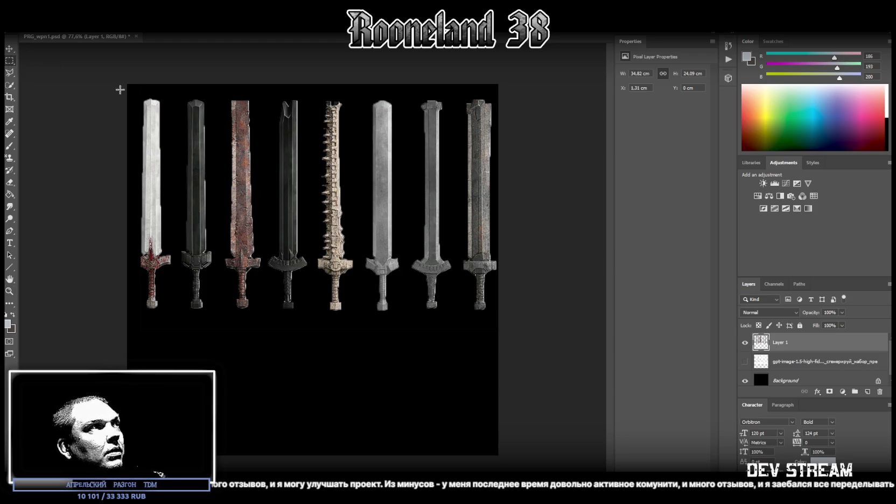
pyautogui.moveTo(136, 93); pyautogui.dragTo(497, 313)
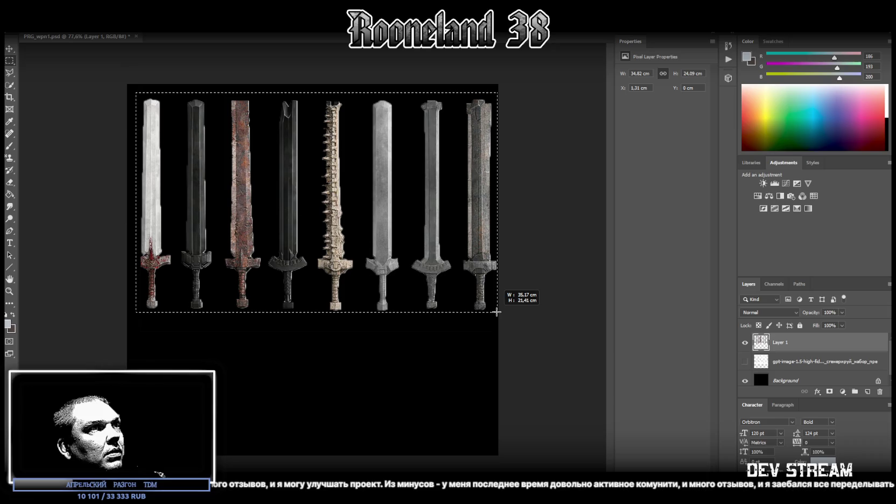
pyautogui.rightClick(263, 216)
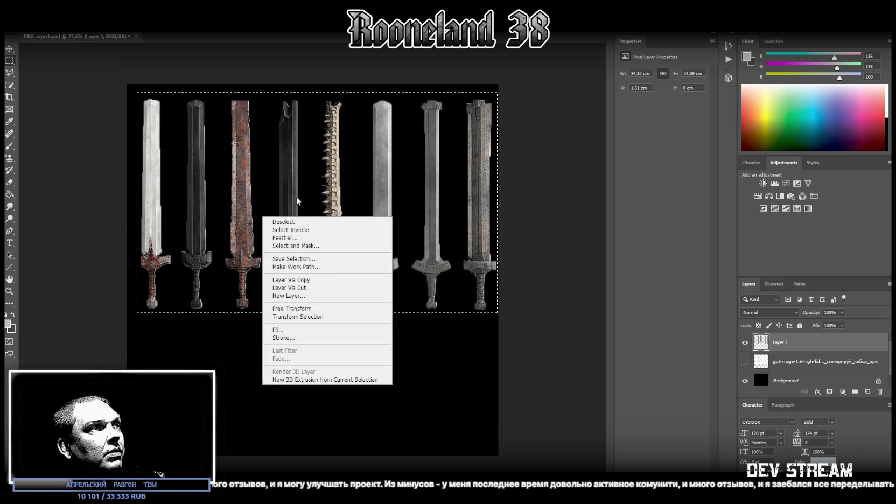
pyautogui.click(323, 288)
pyautogui.press('Delete')
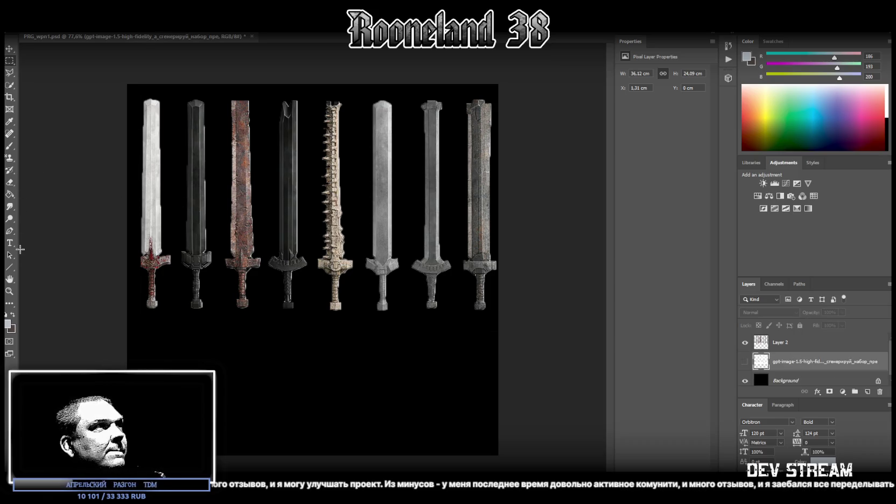
pyautogui.click(819, 338)
pyautogui.click(813, 163)
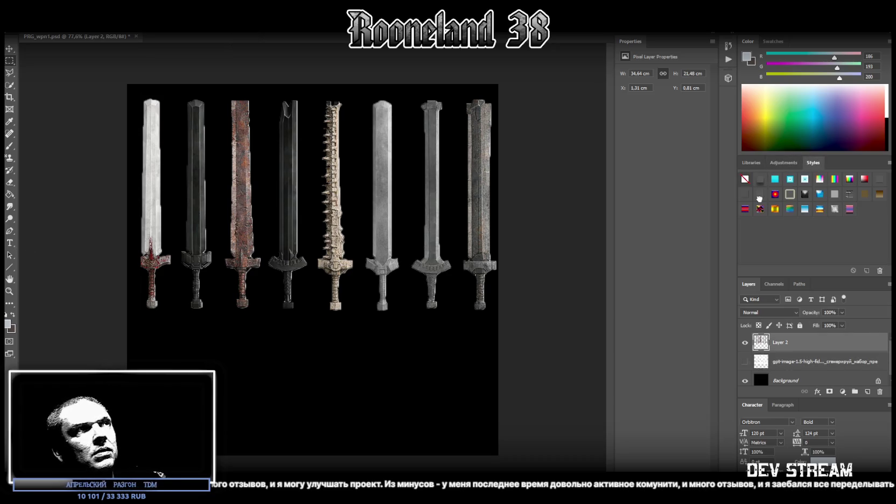
pyautogui.click(759, 194)
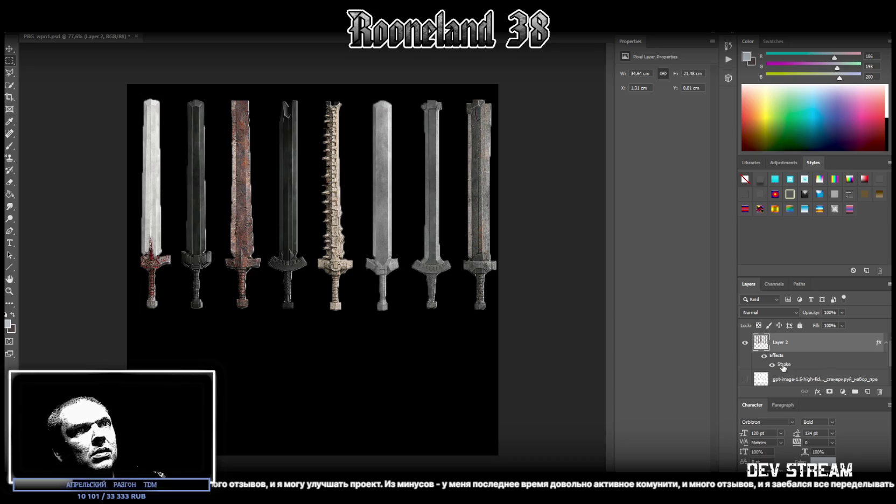
pyautogui.press('space')
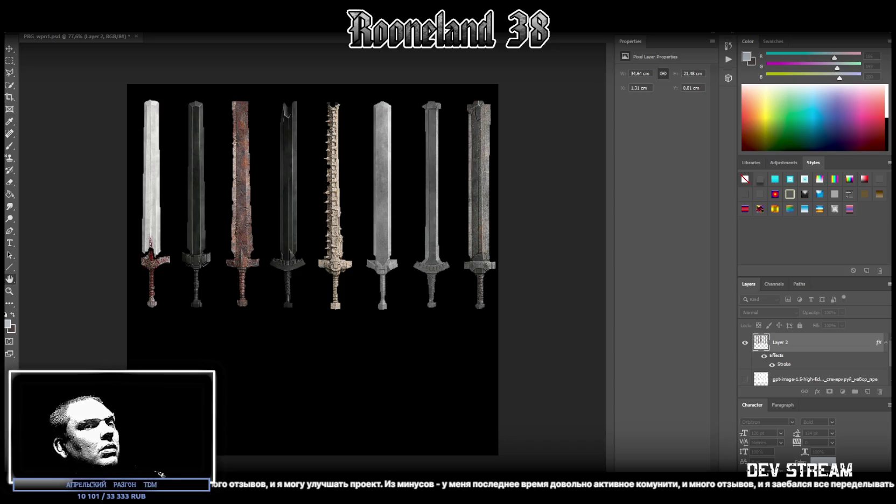
pyautogui.press('Return')
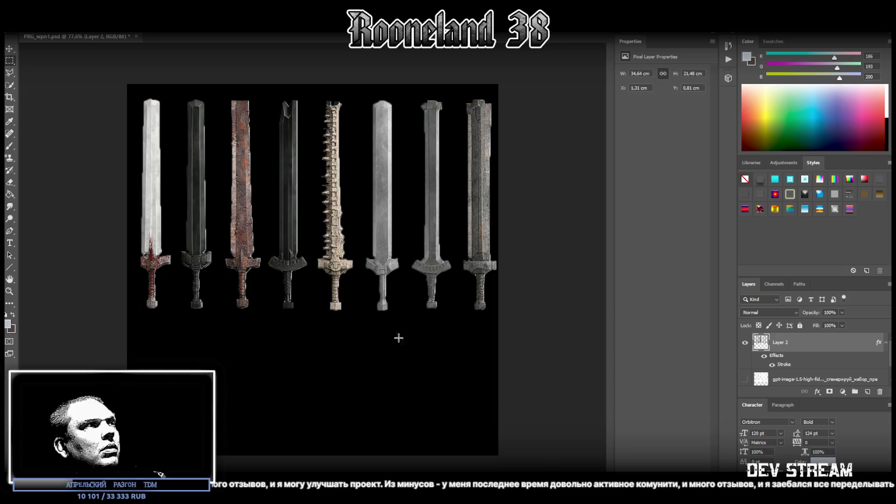
pyautogui.click(10, 291)
pyautogui.moveTo(157, 258); pyautogui.dragTo(209, 256)
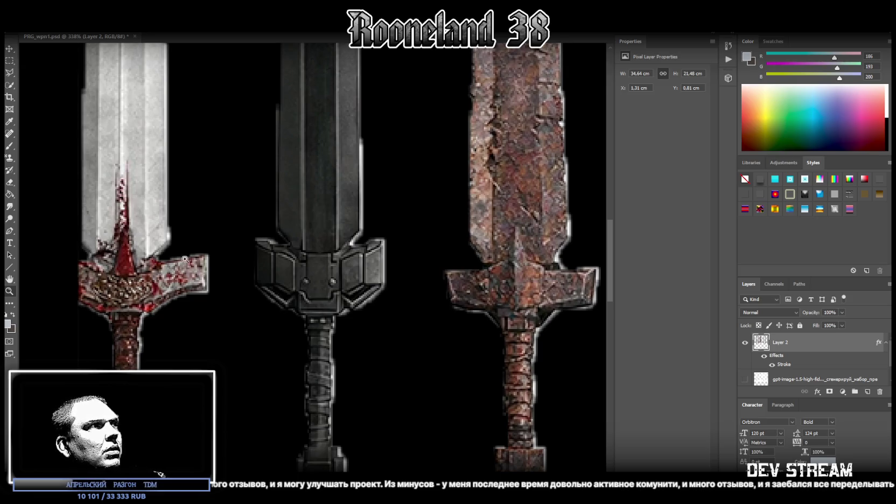
pyautogui.moveTo(185, 259); pyautogui.dragTo(151, 267)
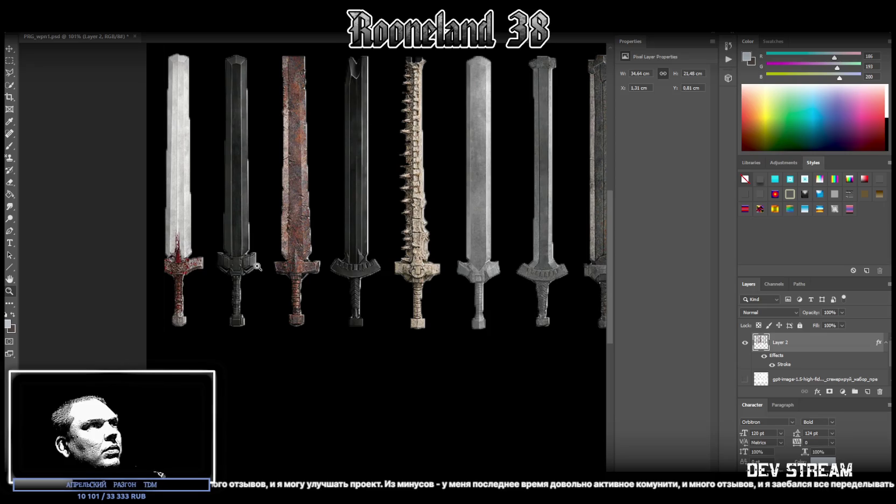
pyautogui.moveTo(257, 267); pyautogui.dragTo(237, 271)
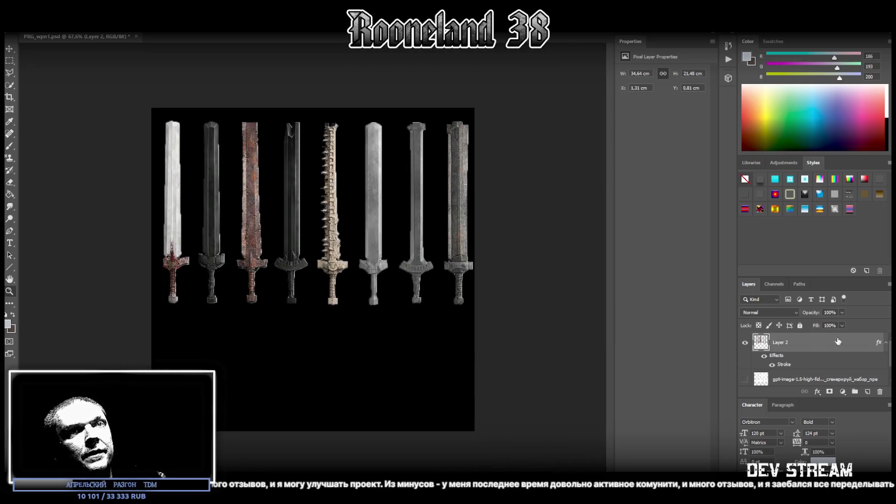
pyautogui.click(745, 179)
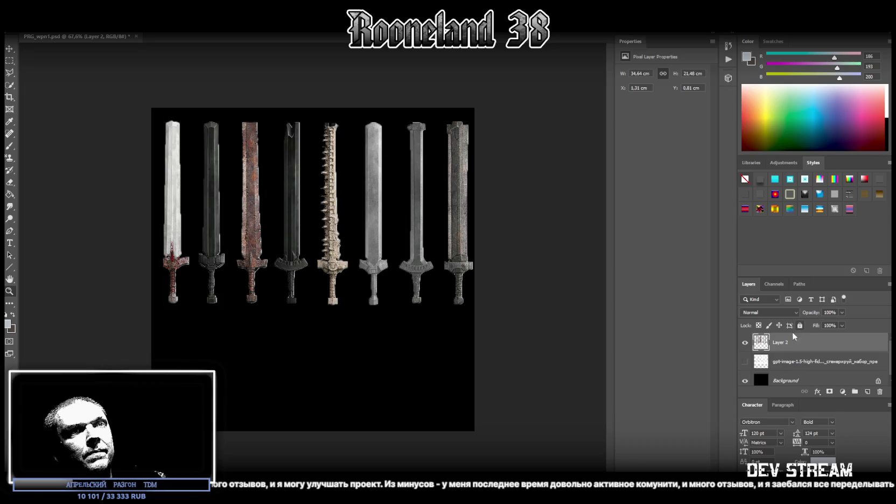
# Duplicate Layer 2 twice, creating Layer 2 copy and Layer 2 copy 2
pyautogui.rightClick(796, 344)
pyautogui.click(673, 159)
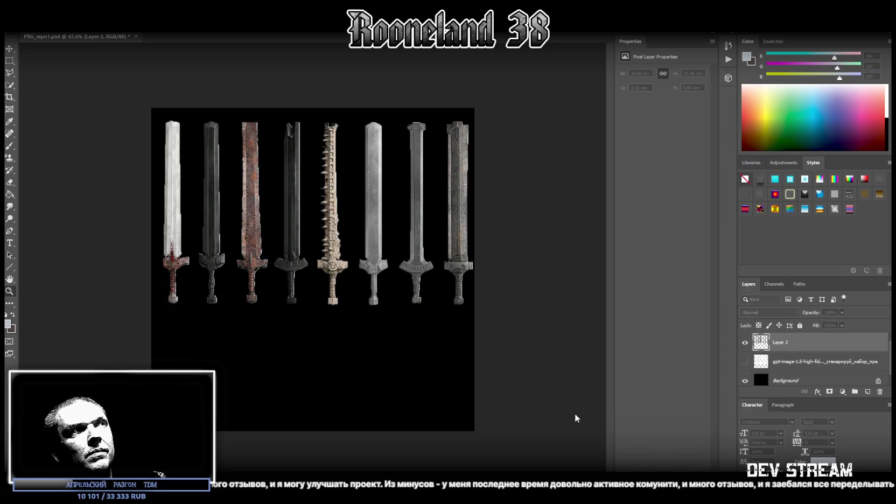
pyautogui.press('Return')
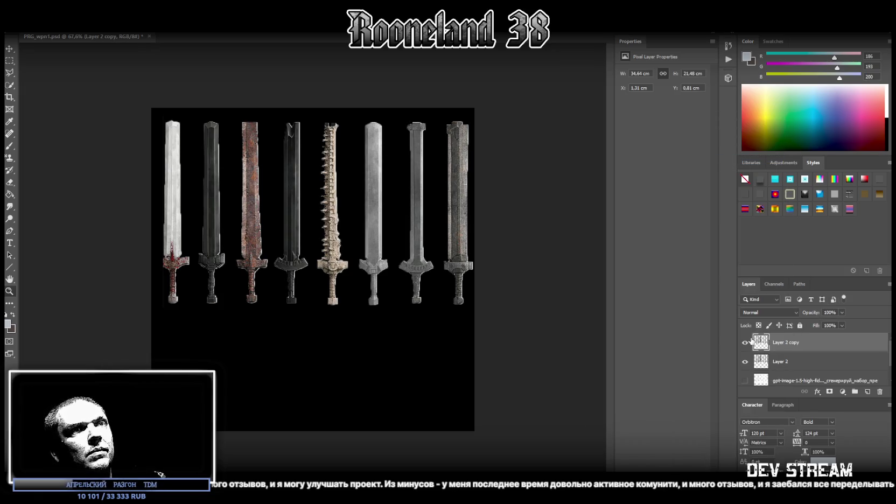
pyautogui.rightClick(788, 348)
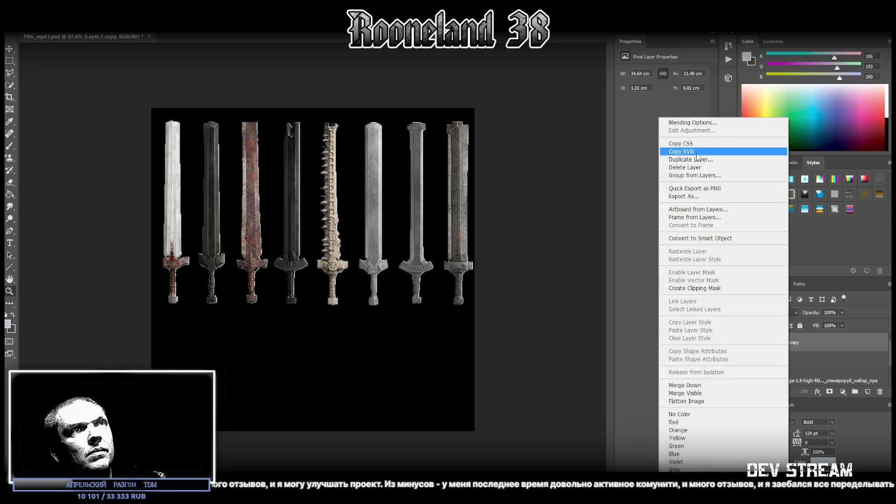
pyautogui.click(673, 160)
pyautogui.press('Return')
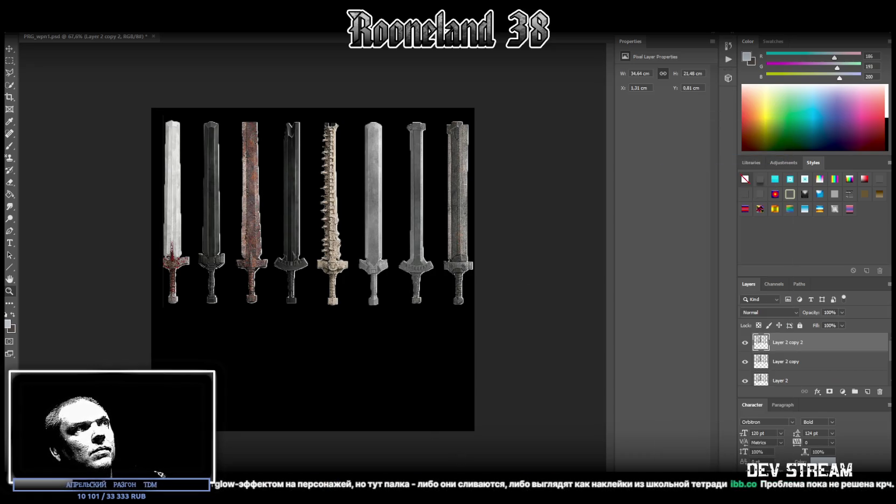
# Merge the three sword layers into one layer
pyautogui.click(797, 362)
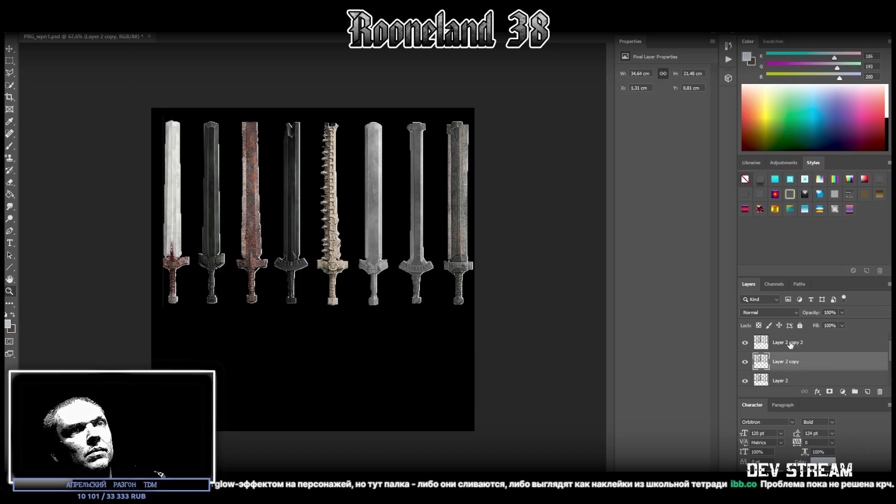
pyautogui.hotkey('ctrl', 'alt', 'a')
pyautogui.rightClick(787, 382)
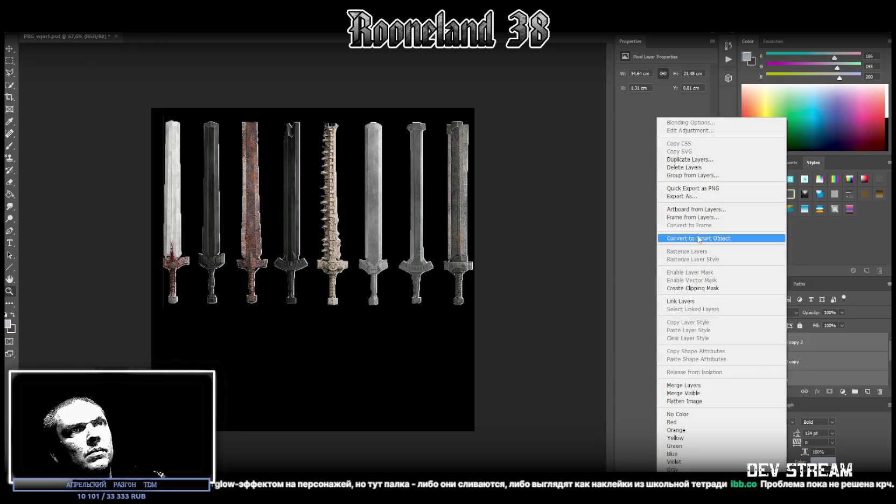
pyautogui.click(693, 385)
# Duplicate the merged sword layer and merge both copies into Layer 2 copy 3
pyautogui.rightClick(799, 345)
pyautogui.click(700, 160)
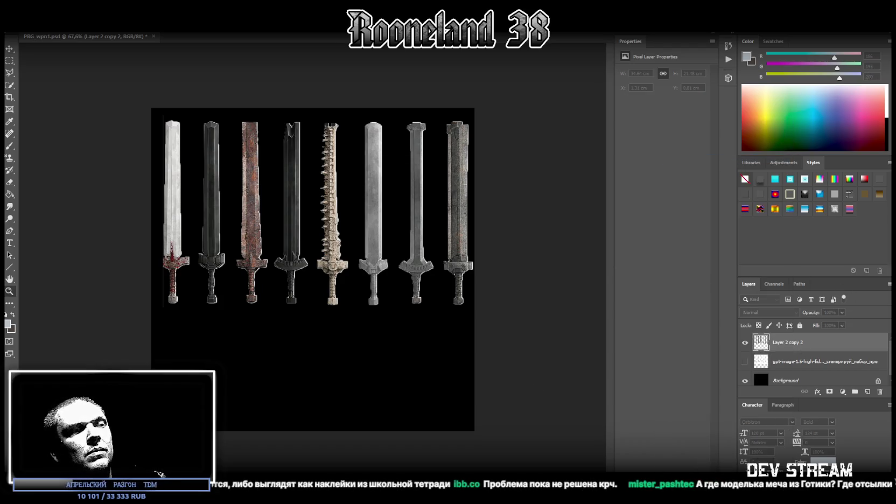
pyautogui.press('Return')
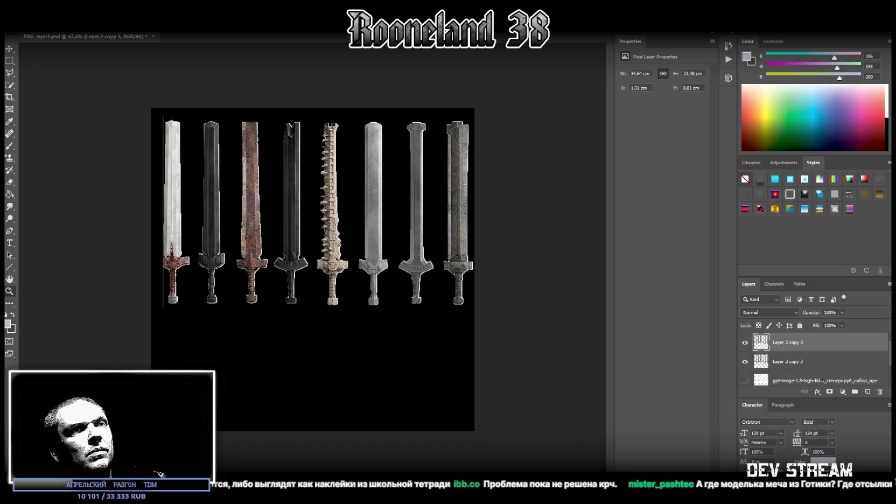
pyautogui.keyDown('shift'); pyautogui.click(809, 361); pyautogui.keyUp('shift')
pyautogui.rightClick(810, 361)
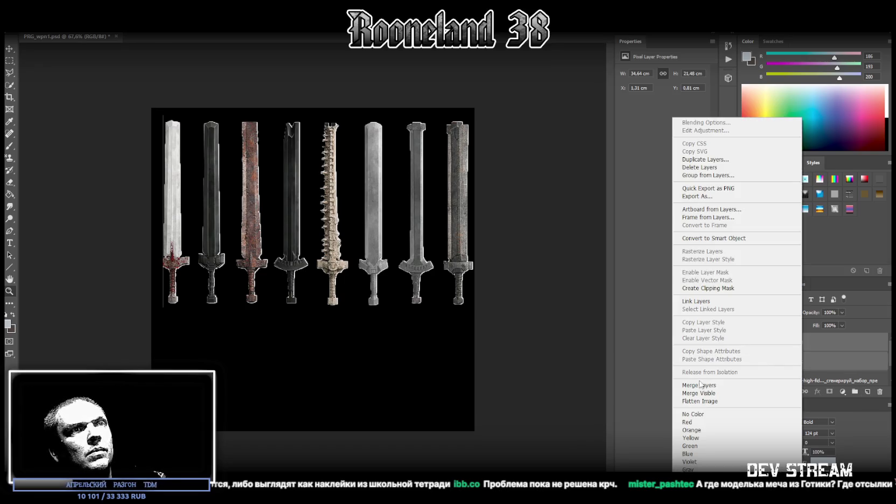
pyautogui.click(699, 384)
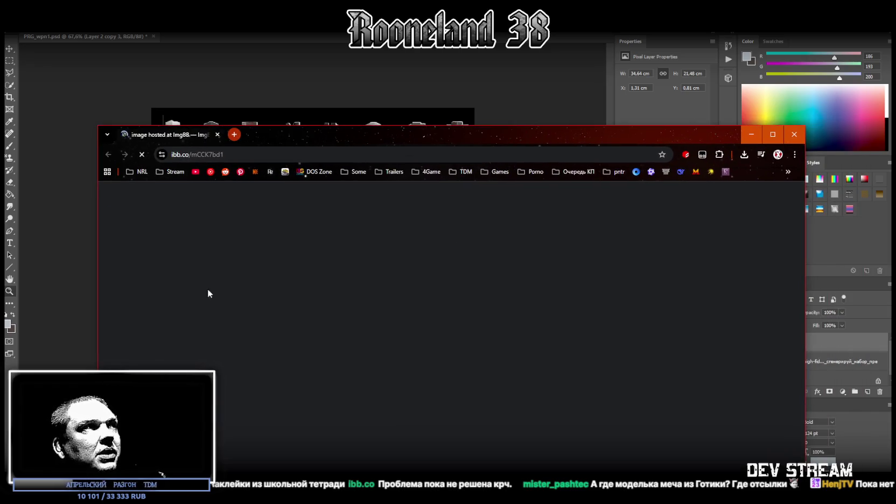
pyautogui.click(218, 135)
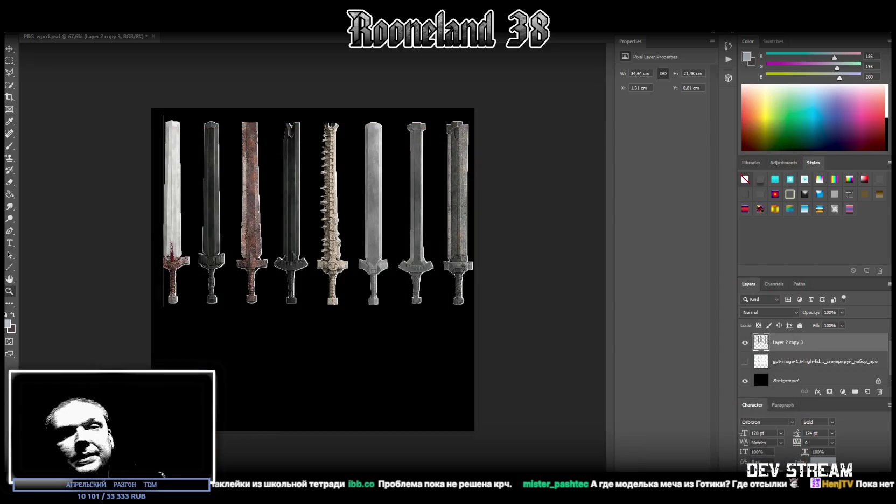
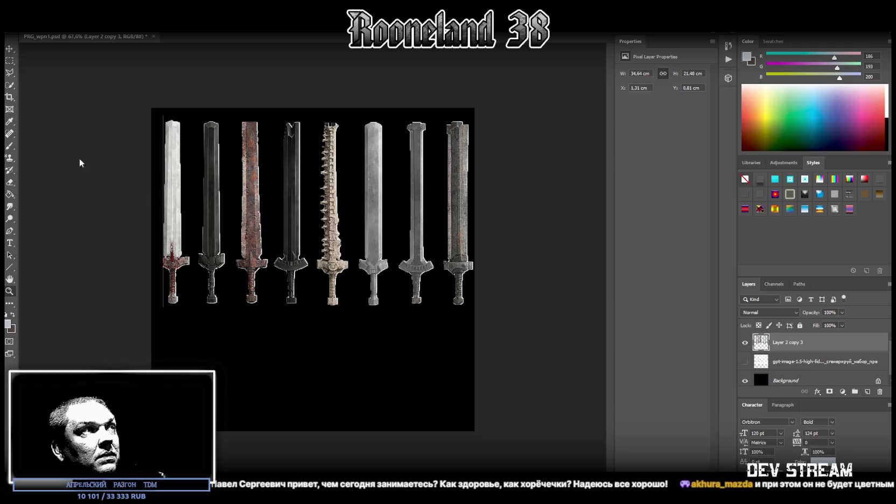
# Delete the thin stray vertical strip just left of the white sword, then deselect
pyautogui.click(10, 290)
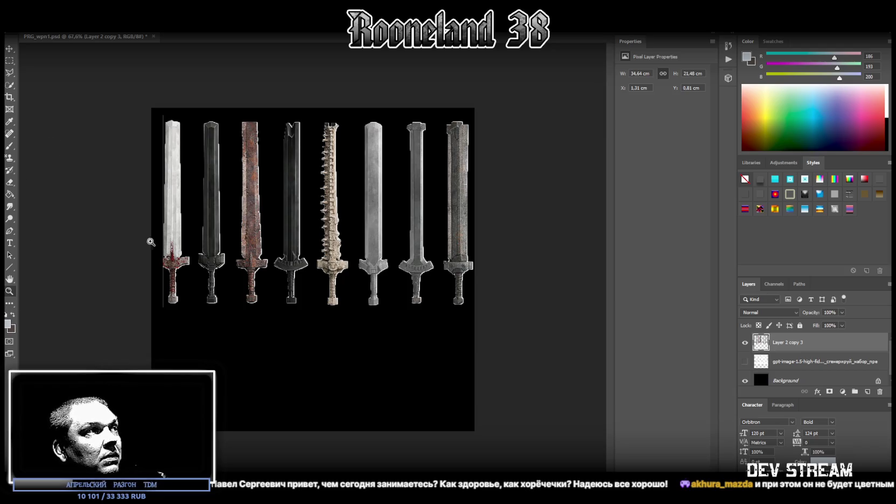
pyautogui.moveTo(151, 241); pyautogui.dragTo(201, 239)
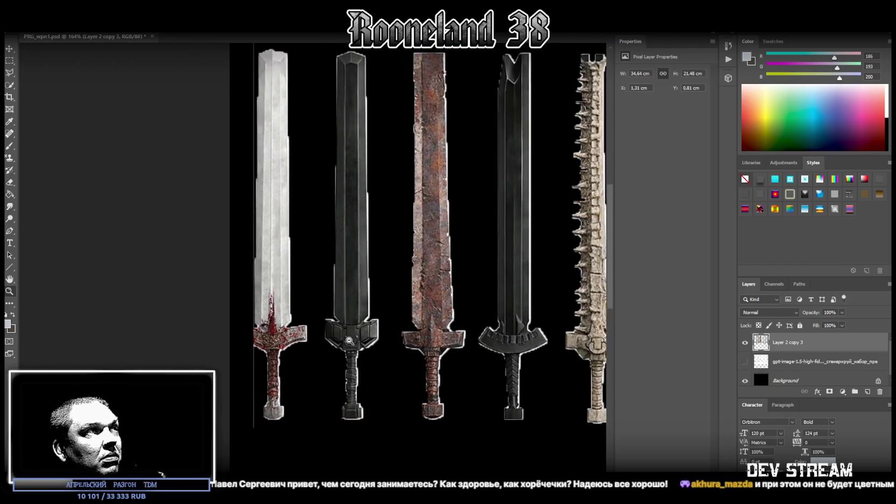
pyautogui.moveTo(345, 343); pyautogui.dragTo(245, 263)
pyautogui.press('m')
pyautogui.moveTo(254, 76); pyautogui.dragTo(258, 436)
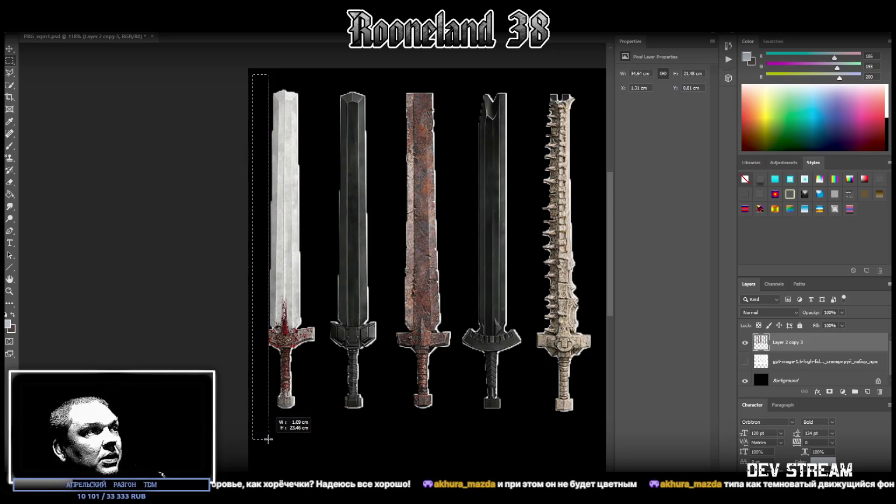
pyautogui.moveTo(258, 436); pyautogui.dragTo(269, 439)
pyautogui.press('Delete')
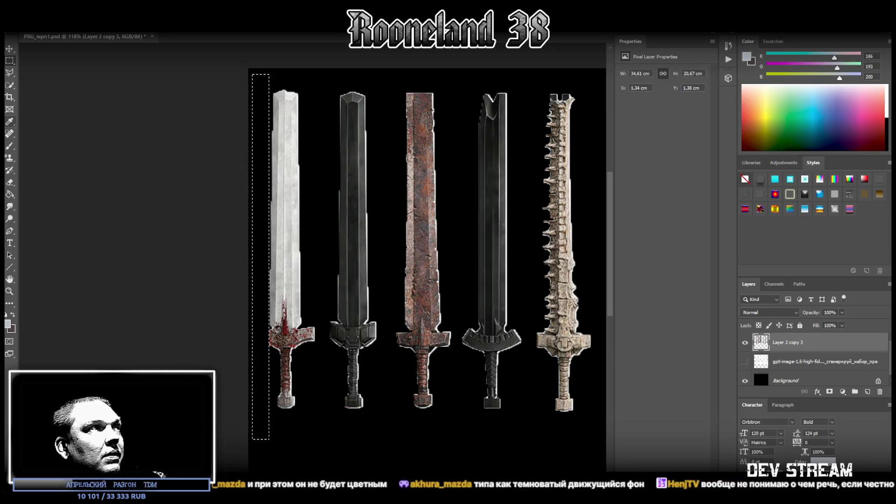
pyautogui.rightClick(123, 140)
pyautogui.rightClick(9, 74)
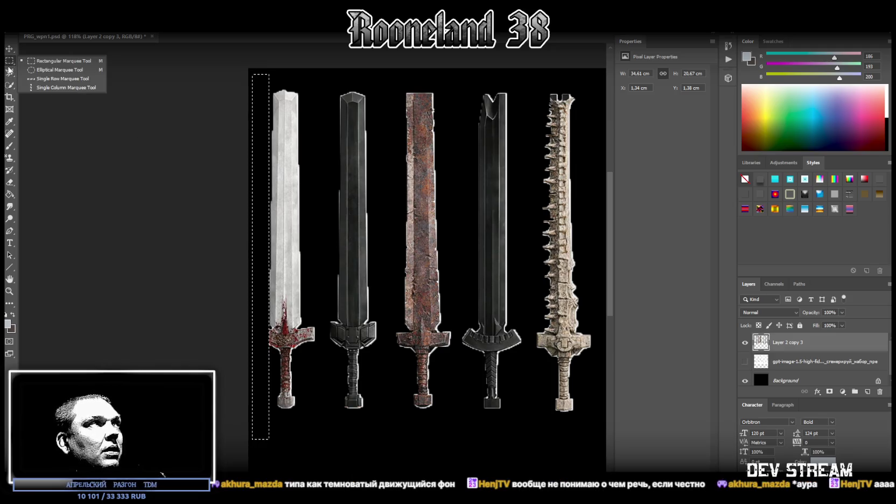
pyautogui.click(47, 73)
pyautogui.hotkey('ctrl', 'd')
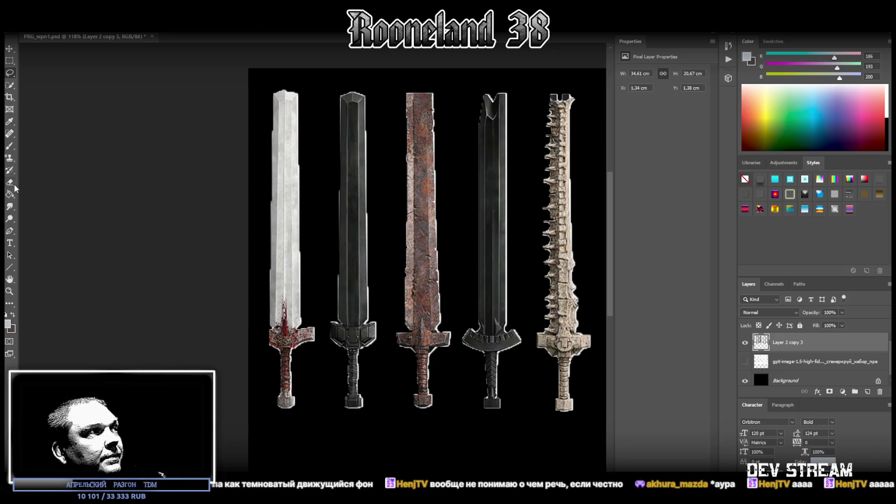
pyautogui.click(9, 291)
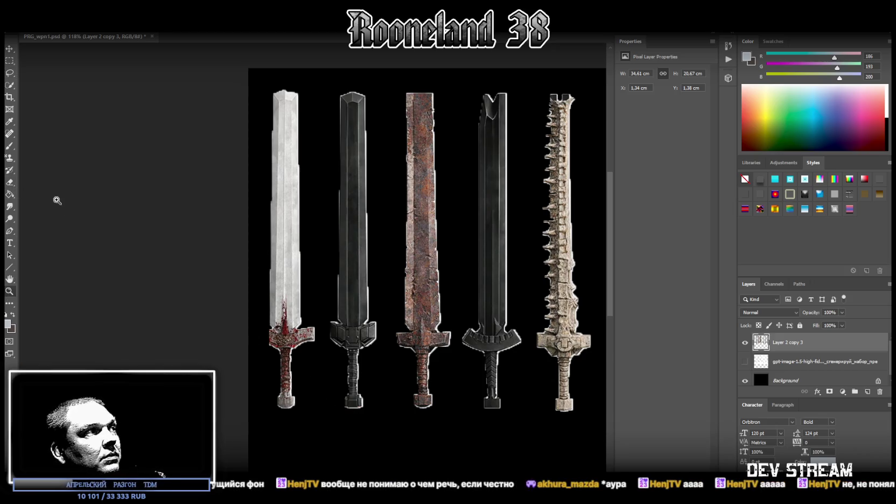
# Copy the white sword's right crossguard tip onto a new layer
pyautogui.moveTo(294, 355); pyautogui.dragTo(304, 360)
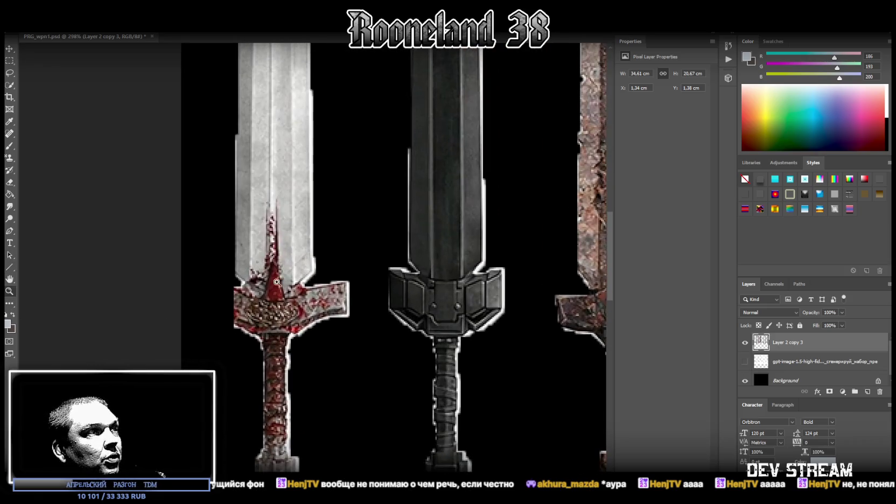
pyautogui.click(10, 60)
pyautogui.moveTo(361, 269); pyautogui.dragTo(317, 353)
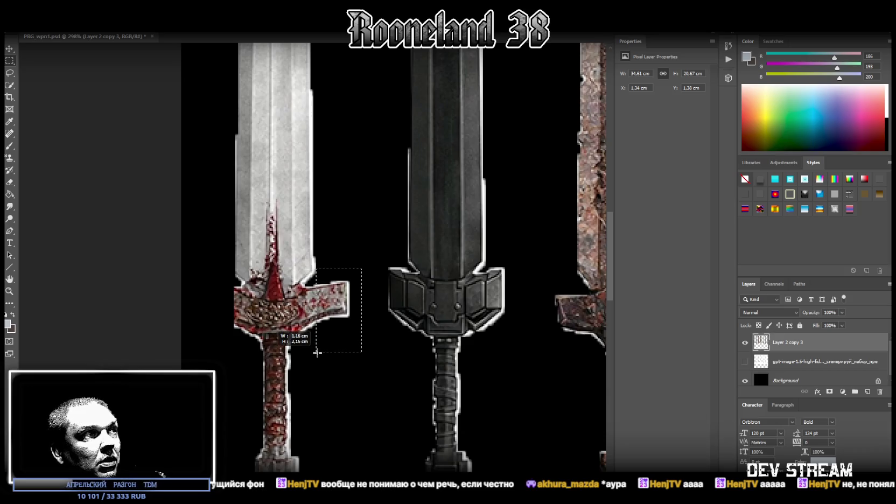
pyautogui.keyDown('shift'); pyautogui.moveTo(380, 378); pyautogui.dragTo(308, 282); pyautogui.keyUp('shift')
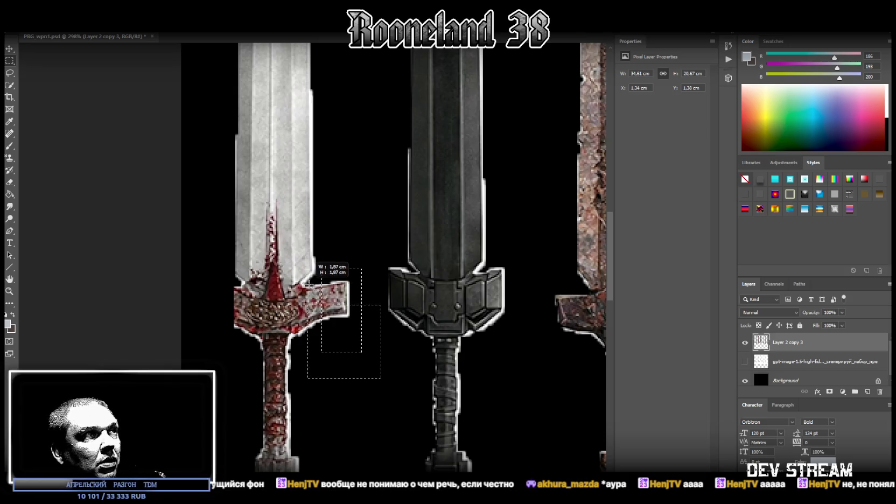
pyautogui.keyDown('alt'); pyautogui.moveTo(308, 282); pyautogui.dragTo(327, 345); pyautogui.keyUp('alt')
pyautogui.moveTo(377, 372); pyautogui.dragTo(309, 283)
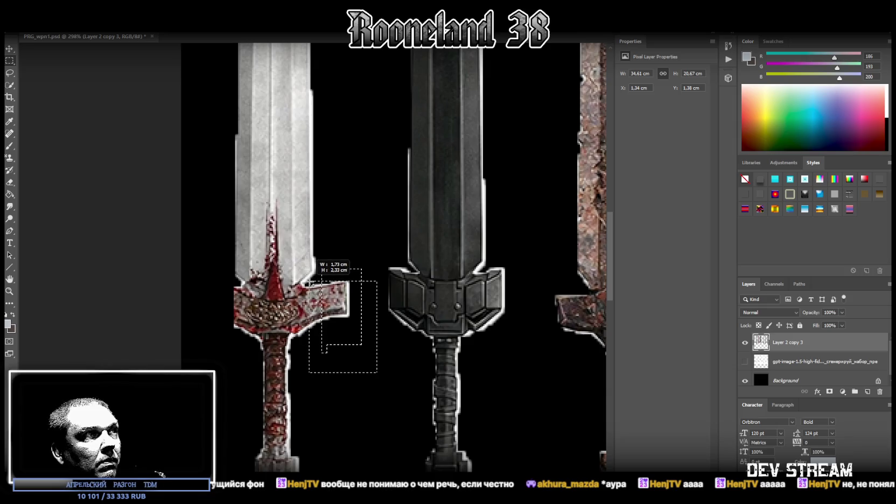
pyautogui.moveTo(310, 282); pyautogui.dragTo(307, 280)
pyautogui.rightClick(331, 297)
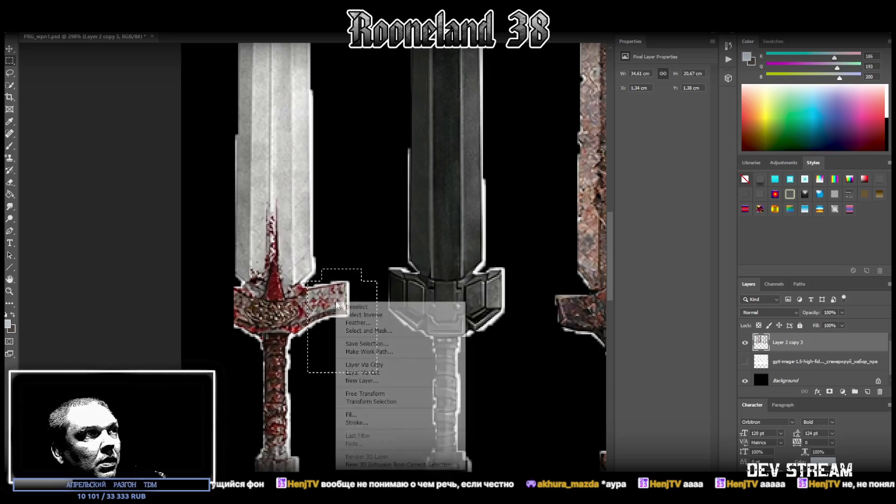
pyautogui.click(366, 366)
# Flip the copied tip horizontally and place it over the crossguard's left end
pyautogui.rightClick(779, 348)
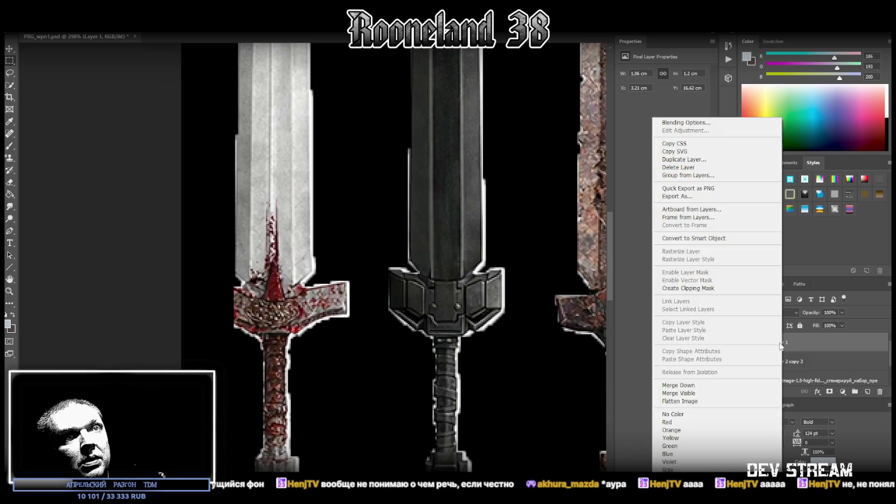
pyautogui.rightClick(310, 349)
pyautogui.click(345, 320)
pyautogui.hotkey('ctrl', 't')
pyautogui.rightClick(334, 308)
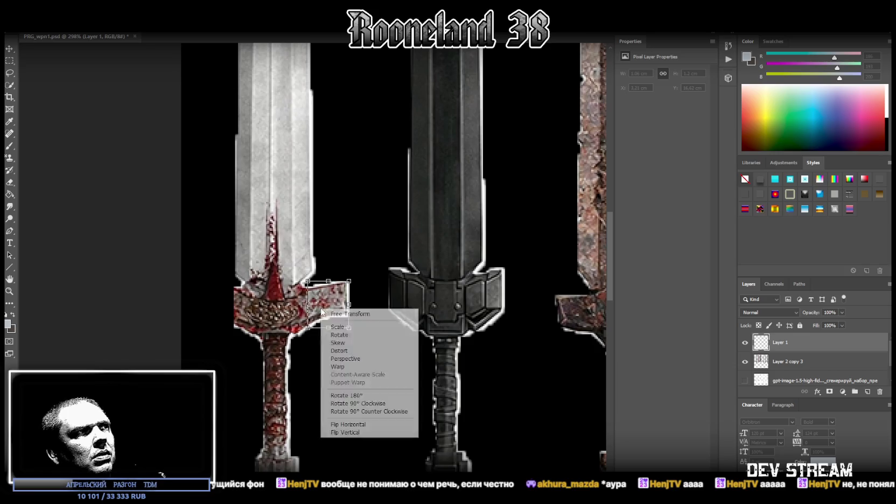
pyautogui.click(362, 425)
pyautogui.moveTo(335, 314)
pyautogui.mouseDown()
pyautogui.moveTo(230, 321)
pyautogui.moveTo(231, 312)
pyautogui.mouseUp()
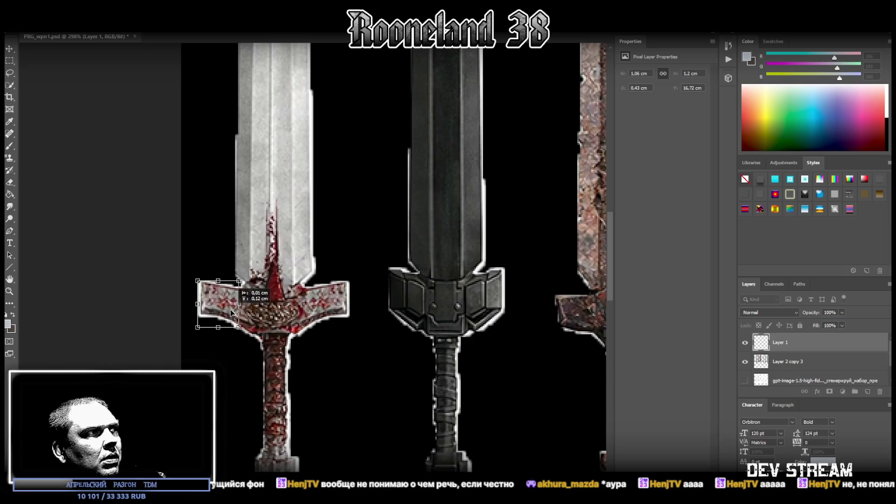
pyautogui.press('m')
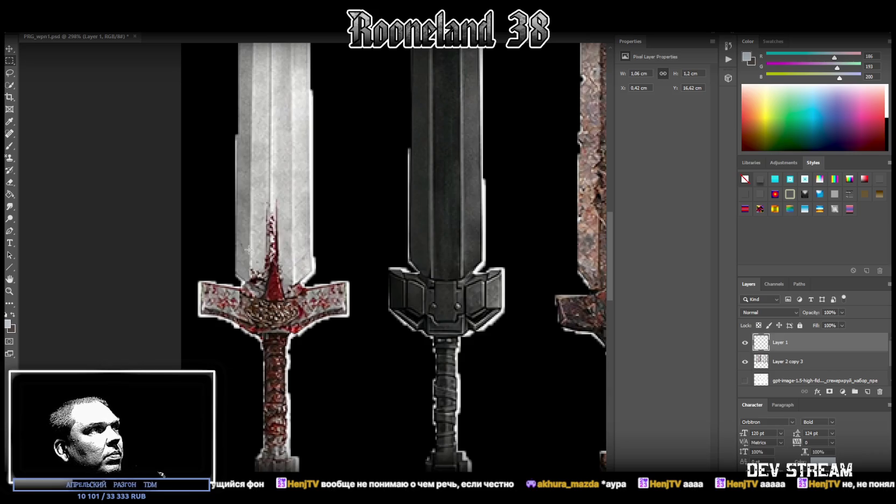
pyautogui.click(9, 49)
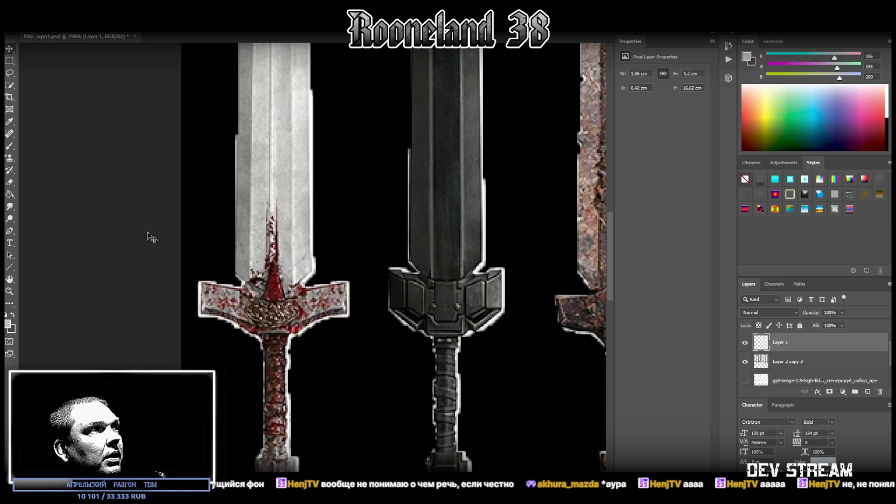
pyautogui.moveTo(217, 303); pyautogui.dragTo(217, 303)
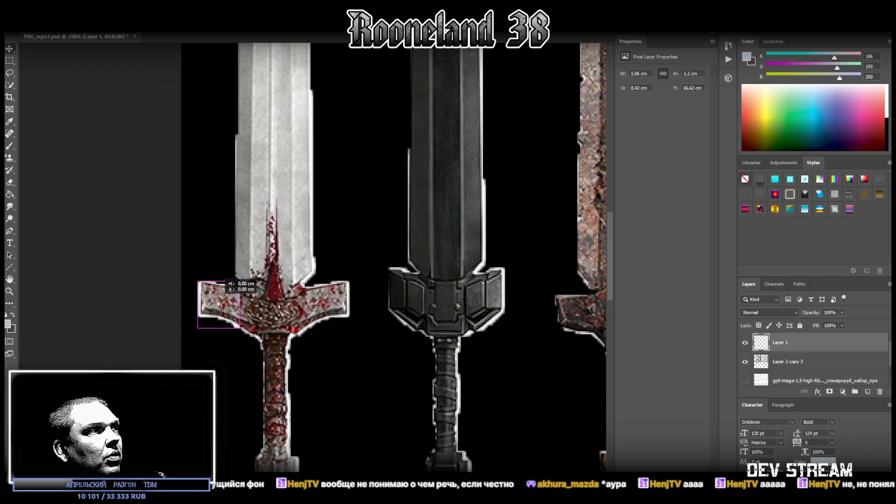
pyautogui.moveTo(217, 303); pyautogui.dragTo(218, 303)
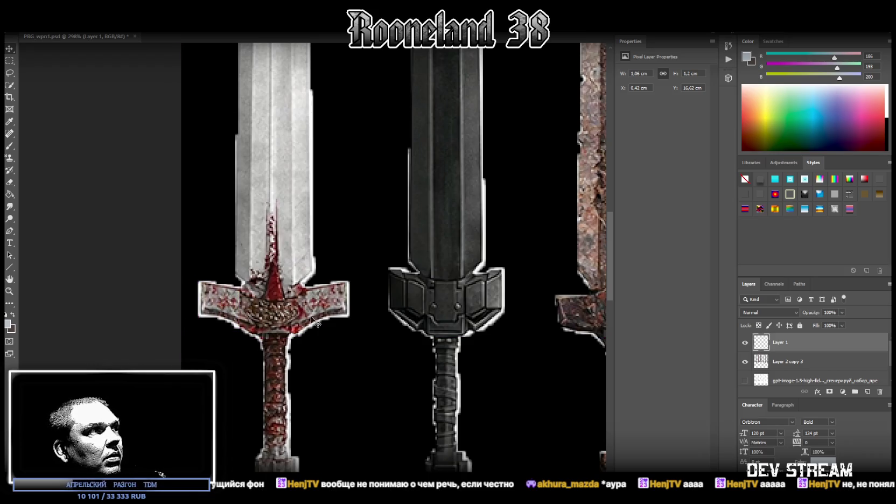
pyautogui.click(11, 183)
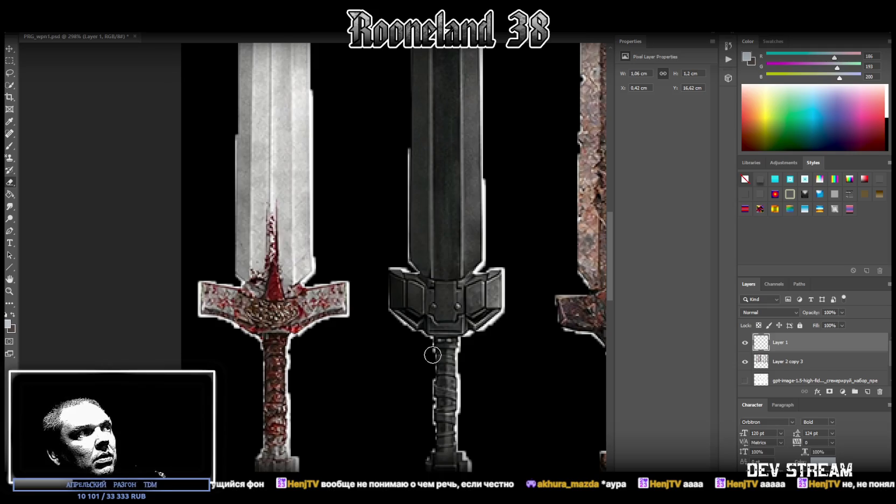
# Merge the mirrored guard piece into the white sword's layer
pyautogui.keyDown('shift'); pyautogui.click(787, 366); pyautogui.keyUp('shift')
pyautogui.rightClick(787, 366)
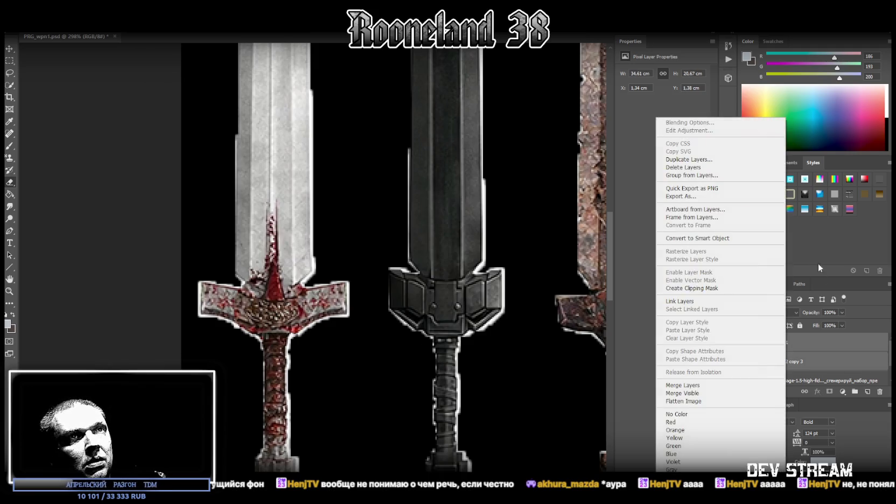
pyautogui.click(705, 385)
pyautogui.click(9, 291)
pyautogui.keyDown('alt'); pyautogui.scroll(-5, 389, 309); pyautogui.keyUp('alt')
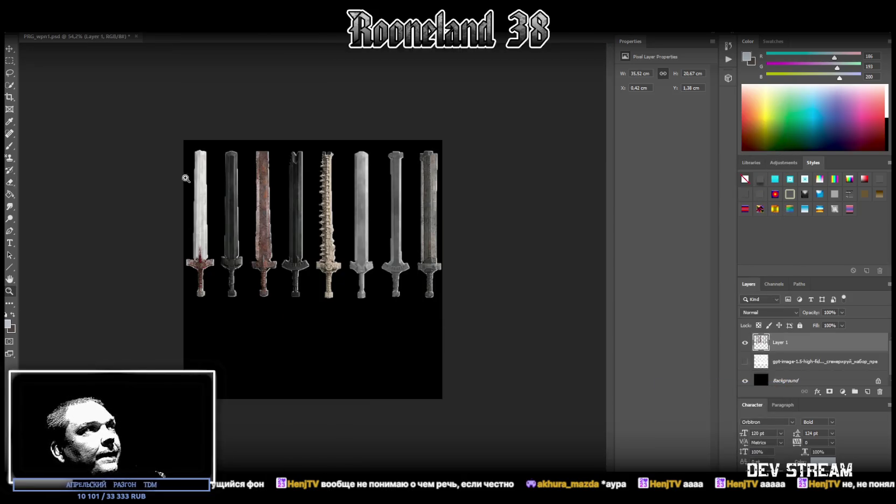
pyautogui.keyDown('alt'); pyautogui.scroll(3, 275, 240); pyautogui.keyUp('alt')
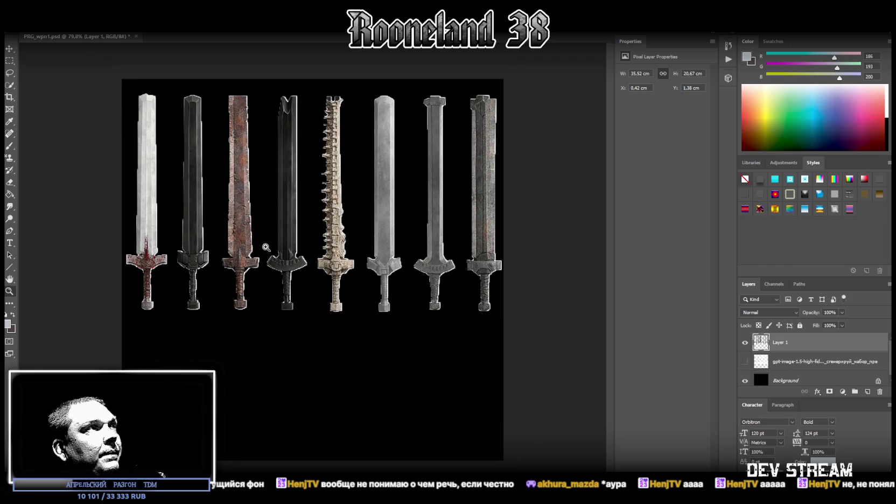
# Cut the first sword out onto its own layer
pyautogui.click(9, 61)
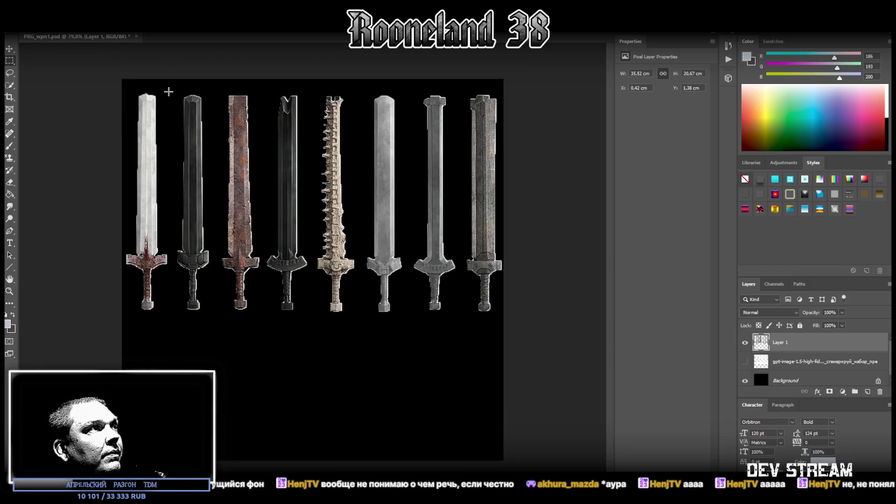
pyautogui.moveTo(163, 87)
pyautogui.mouseDown()
pyautogui.moveTo(105, 299)
pyautogui.moveTo(115, 307)
pyautogui.mouseUp()
pyautogui.moveTo(169, 316); pyautogui.dragTo(126, 88)
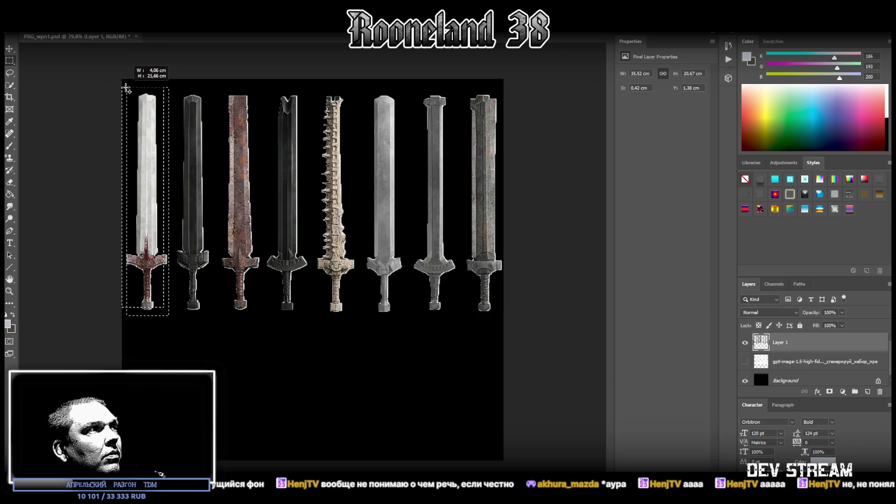
pyautogui.moveTo(126, 88); pyautogui.dragTo(122, 87)
pyautogui.rightClick(138, 132)
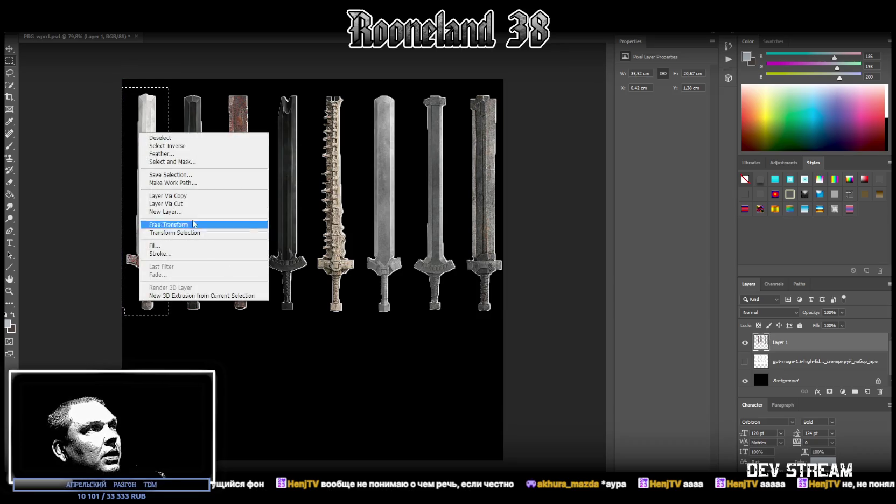
pyautogui.click(178, 203)
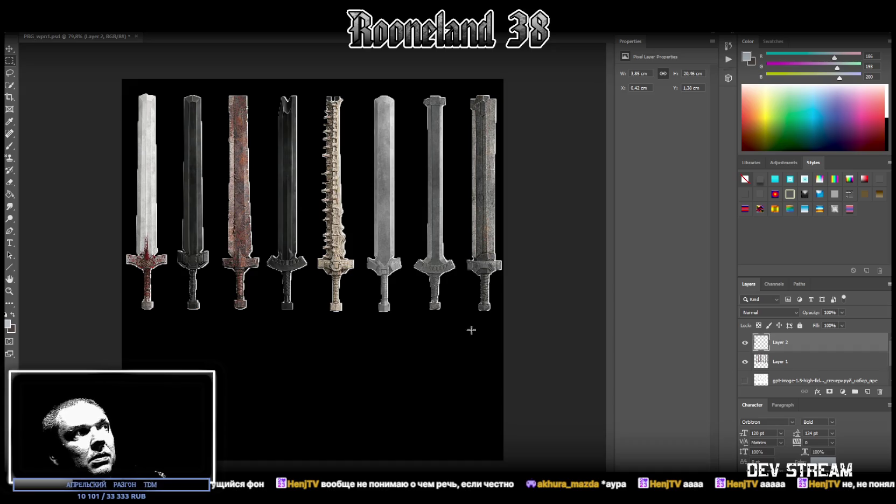
# Try stroke and pattern styles on the first sword, then clear Layer 2 with No Style
pyautogui.rightClick(784, 346)
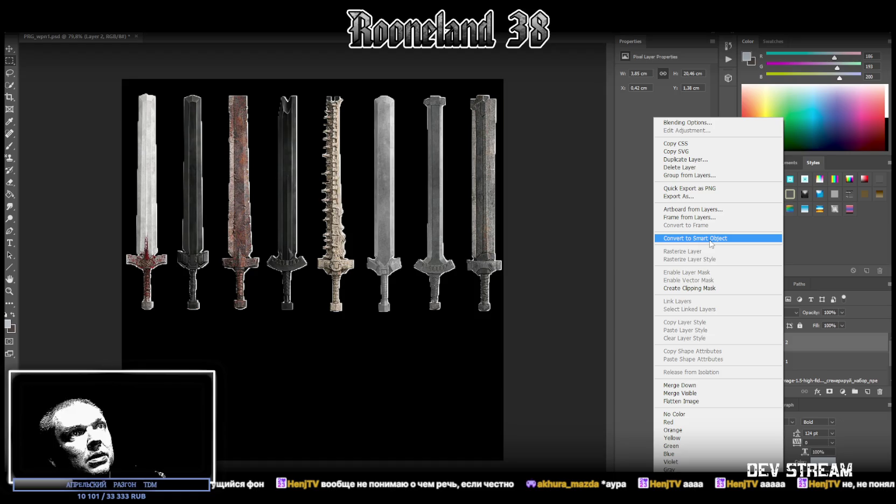
pyautogui.click(843, 342)
pyautogui.click(760, 195)
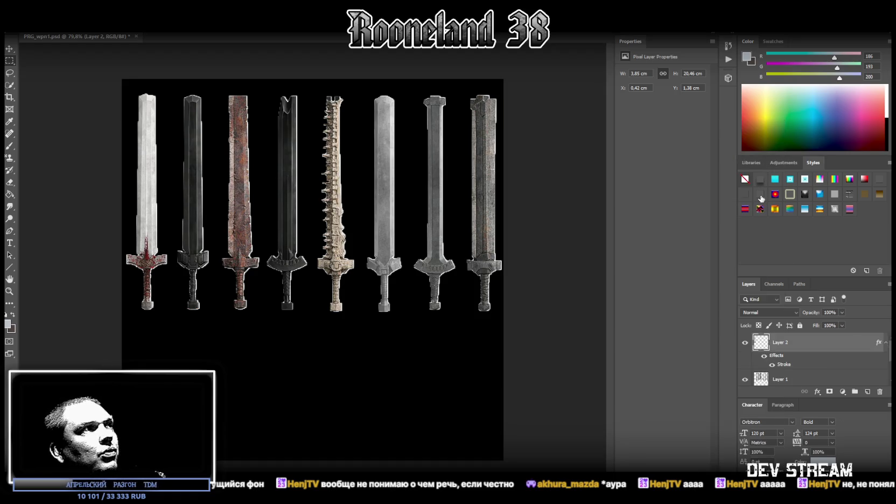
pyautogui.press('space')
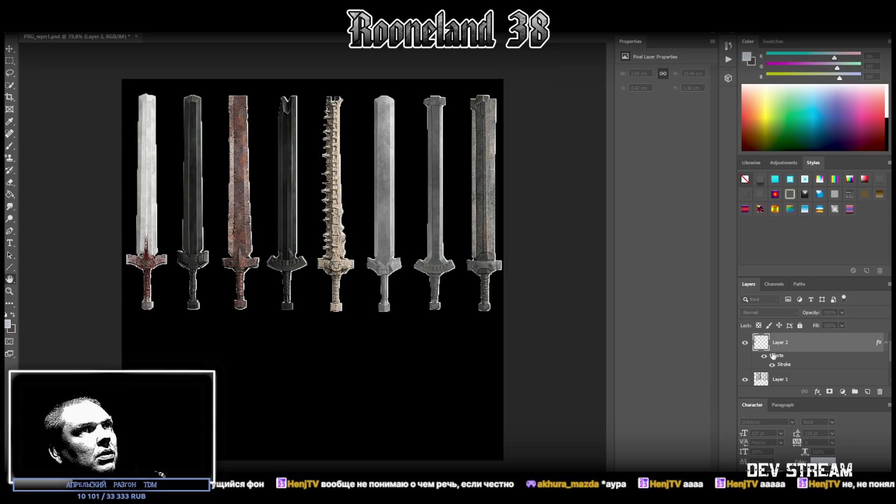
pyautogui.hotkey('shift', '+')
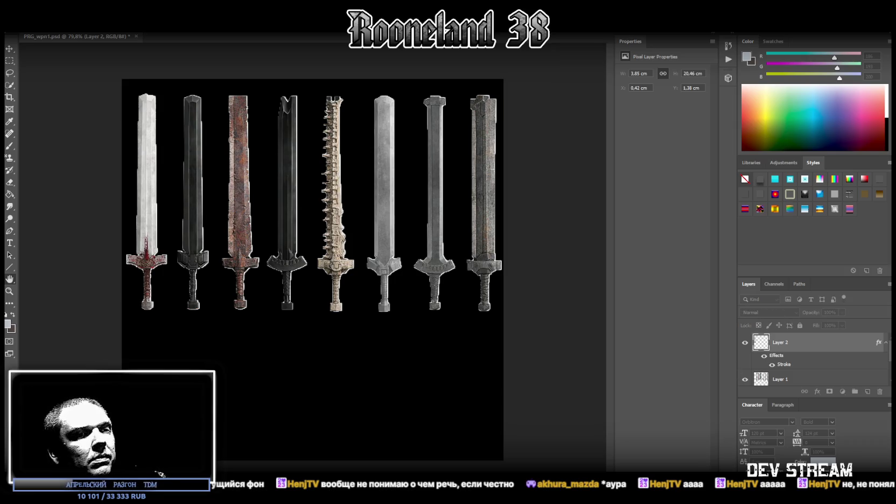
pyautogui.click(760, 195)
pyautogui.hotkey('ctrl', 'z')
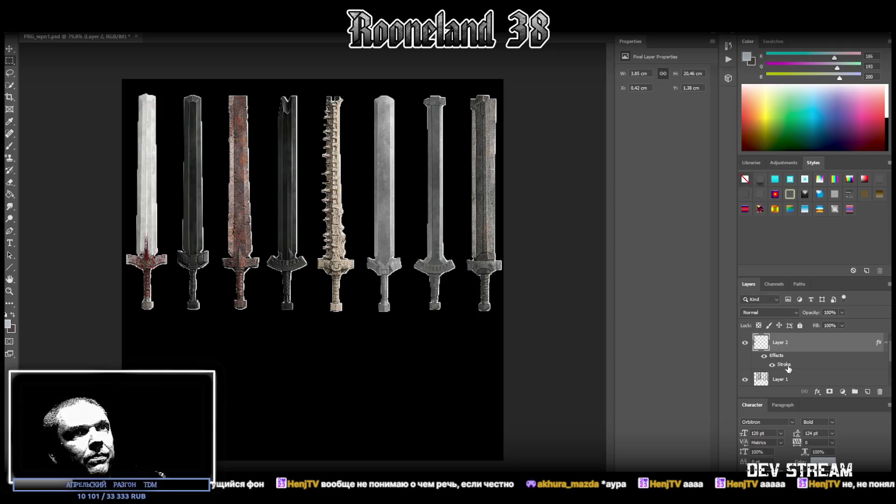
pyautogui.press('space')
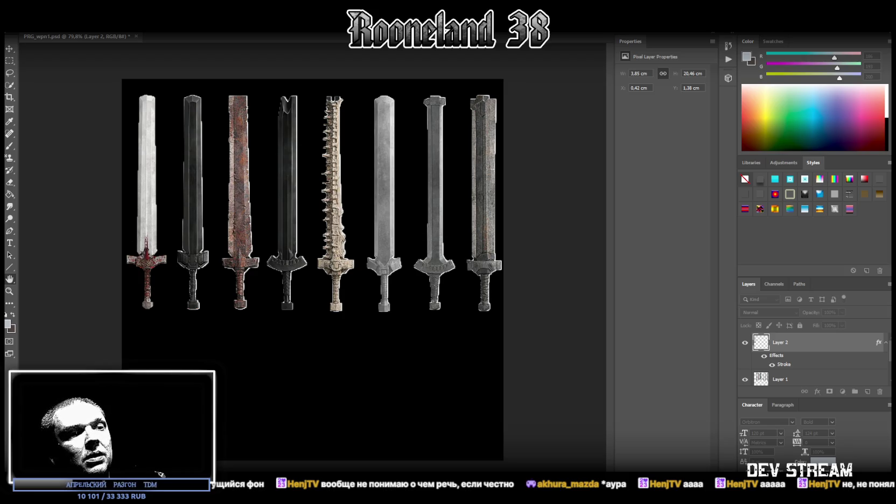
pyautogui.press('m')
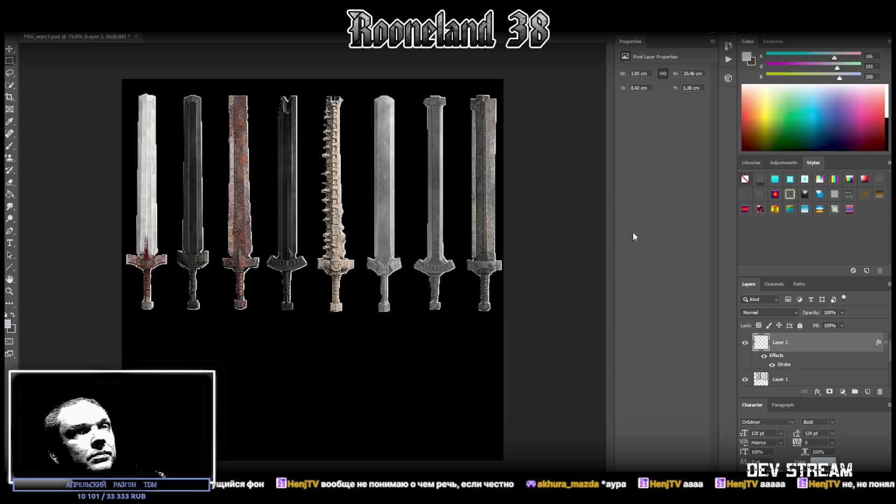
pyautogui.rightClick(791, 348)
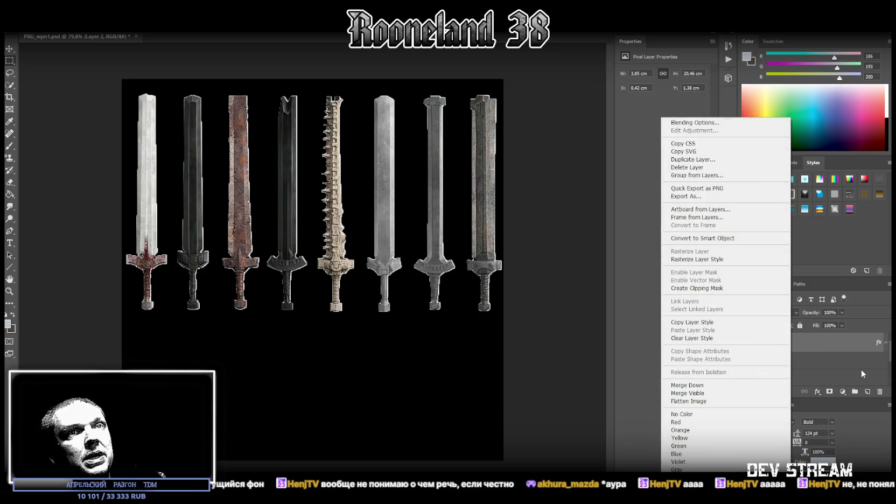
pyautogui.click(746, 182)
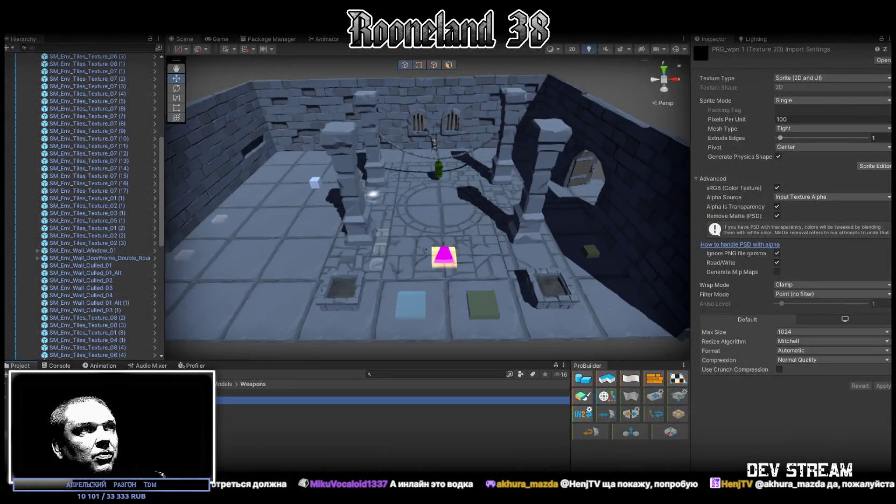
# Show Unity's Game view of the dungeon with the rendering stats readout
pyautogui.click(219, 40)
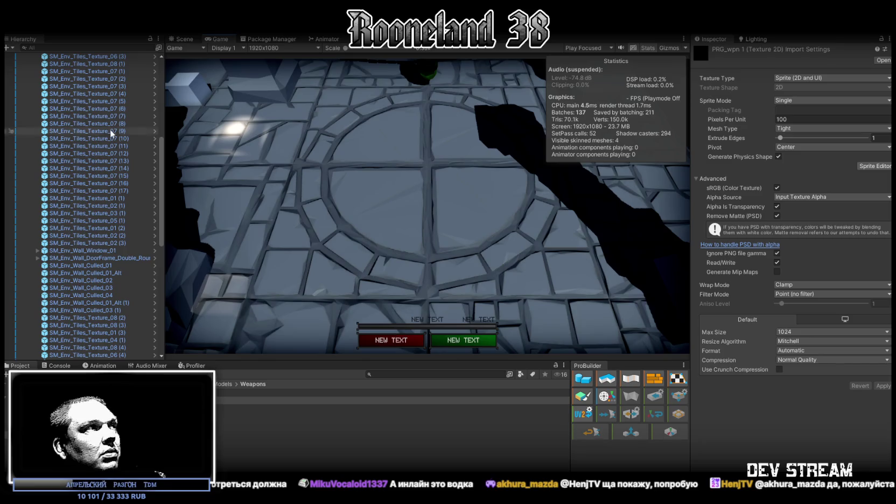
# Select the Text (TMP) object under CanvasMain > PlayerUIMain > Image
pyautogui.scroll(5, 81, 161)
pyautogui.scroll(5, 50, 217)
pyautogui.click(24, 183)
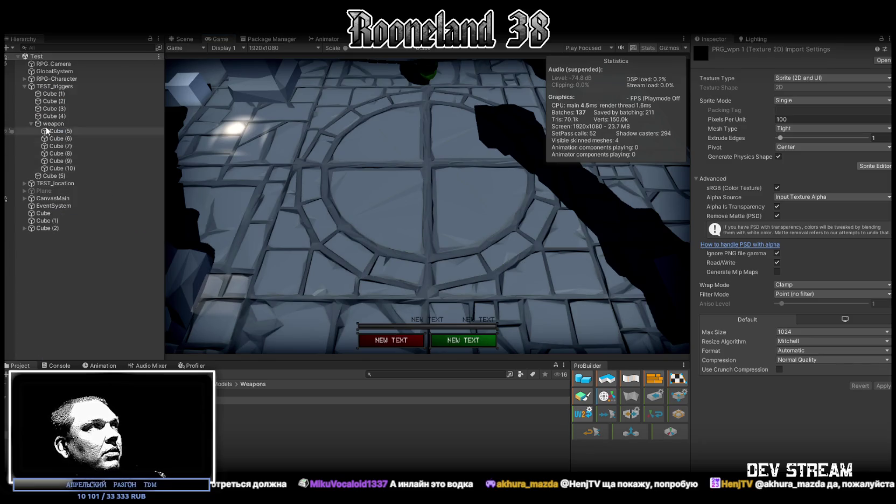
pyautogui.click(24, 198)
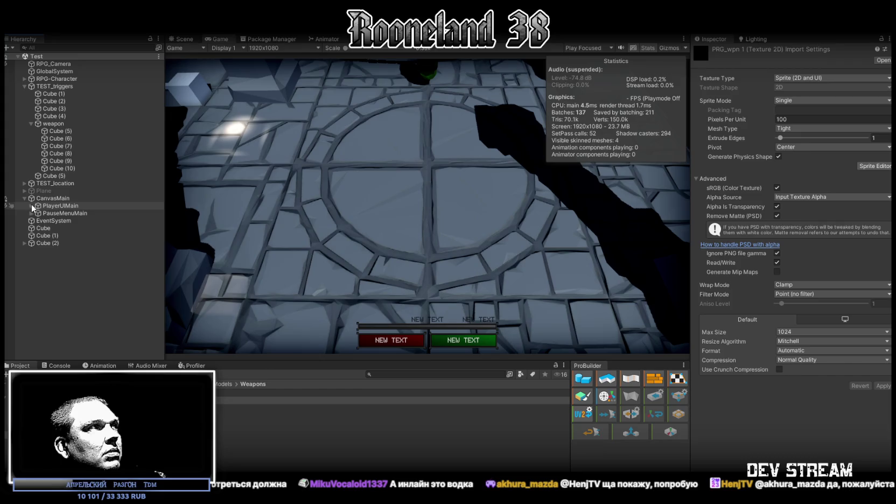
pyautogui.click(31, 205)
pyautogui.click(37, 214)
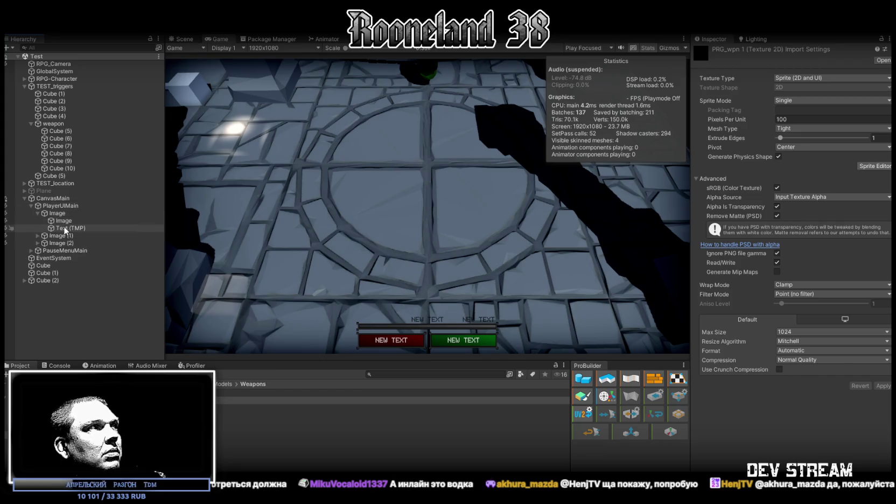
pyautogui.click(70, 228)
pyautogui.scroll(-3, 838, 341)
pyautogui.scroll(-1, 838, 337)
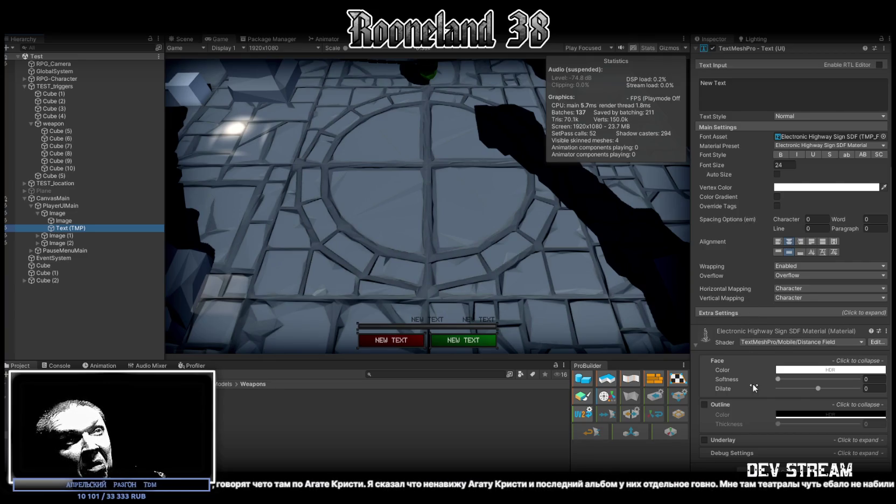
pyautogui.scroll(3, 735, 395)
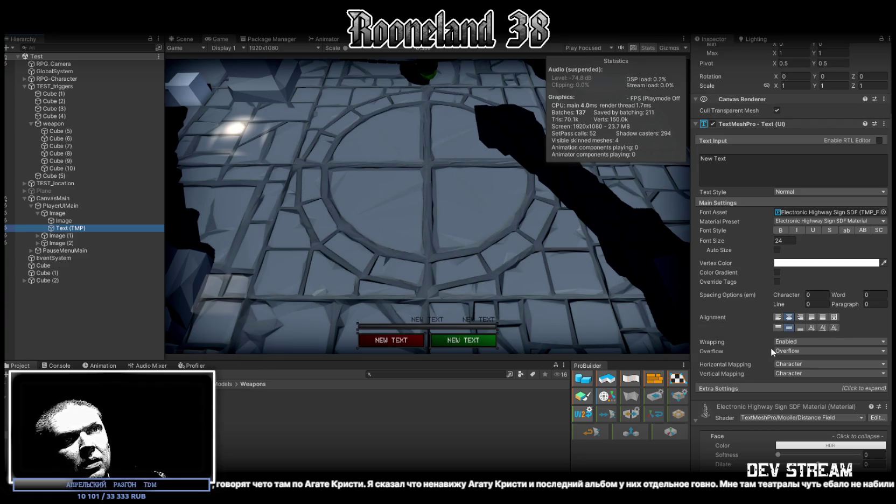
# Test a thicker text outline, reset it to 0 and off, then return to Photoshop
pyautogui.click(786, 351)
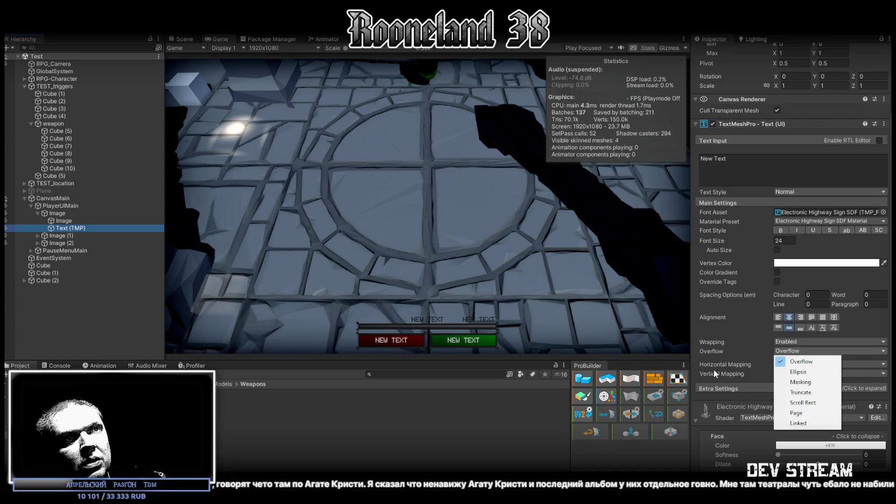
pyautogui.click(693, 362)
pyautogui.scroll(-5, 699, 363)
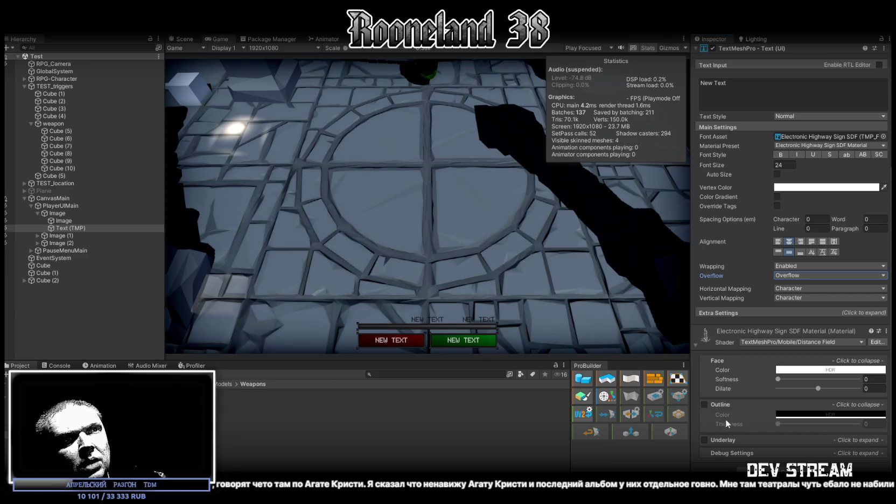
pyautogui.click(704, 404)
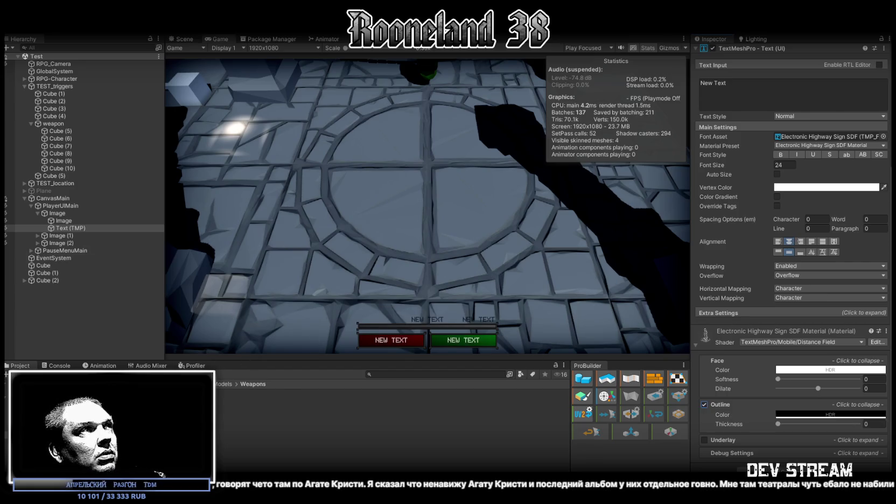
pyautogui.moveTo(780, 424); pyautogui.dragTo(804, 428)
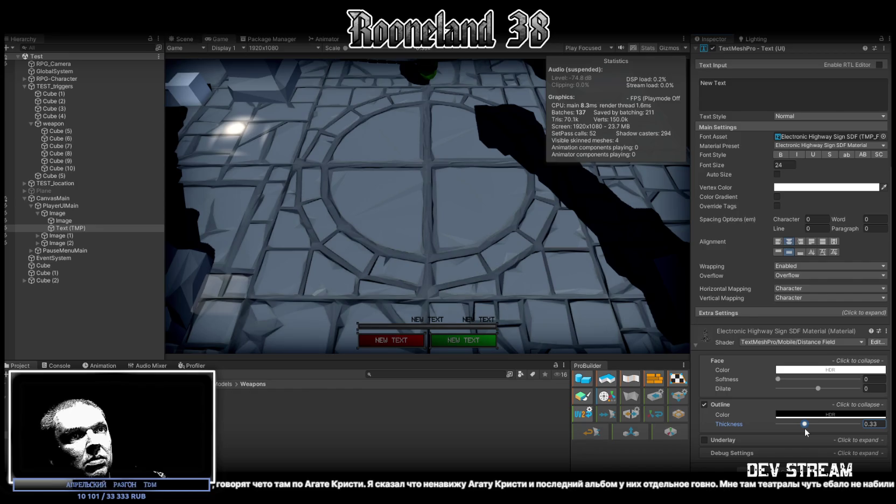
pyautogui.moveTo(804, 428)
pyautogui.mouseDown()
pyautogui.moveTo(845, 427)
pyautogui.moveTo(767, 427)
pyautogui.moveTo(872, 429)
pyautogui.moveTo(674, 421)
pyautogui.mouseUp()
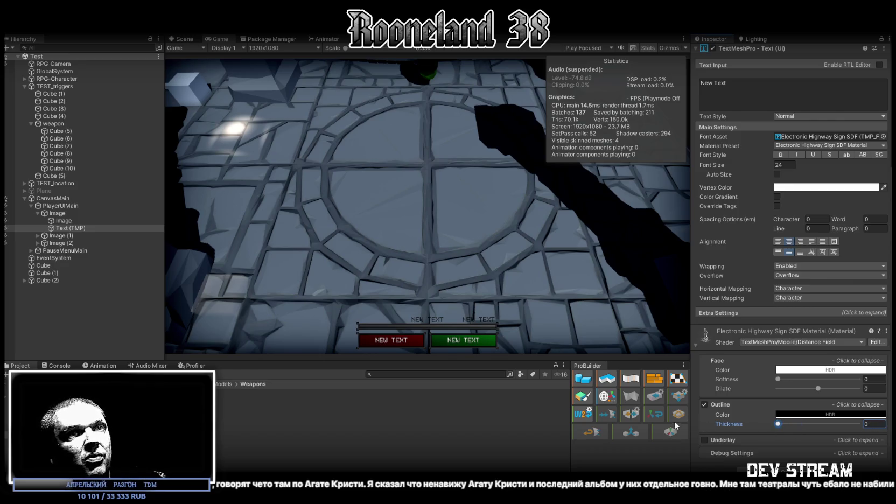
pyautogui.click(704, 405)
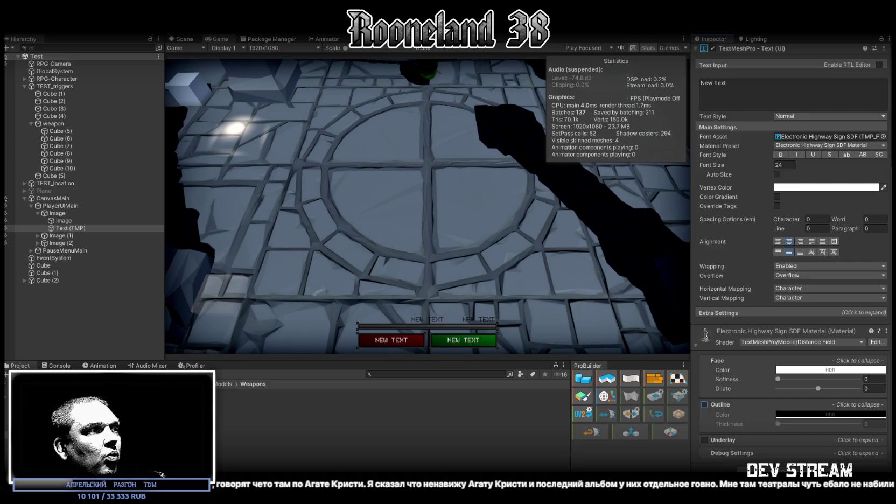
pyautogui.hotkey('alt', 'Tab')
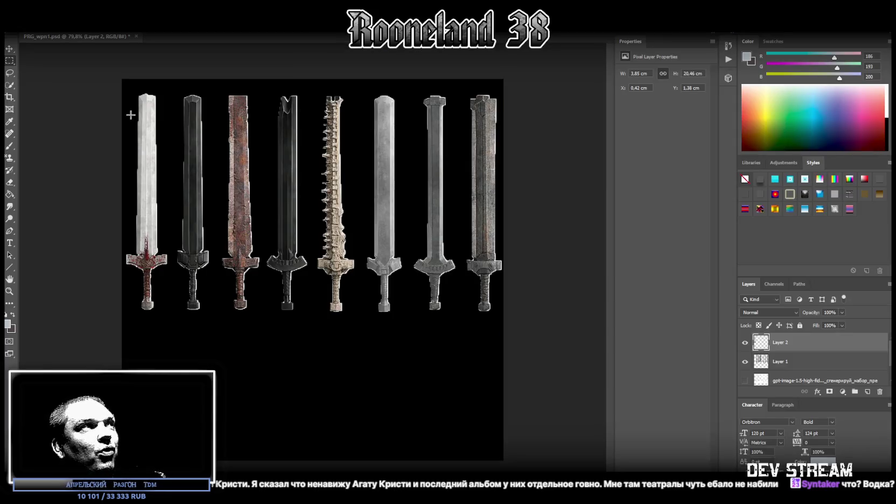
# Convert the first sword's Layer 2 into a smart object
pyautogui.moveTo(170, 86); pyautogui.dragTo(120, 344)
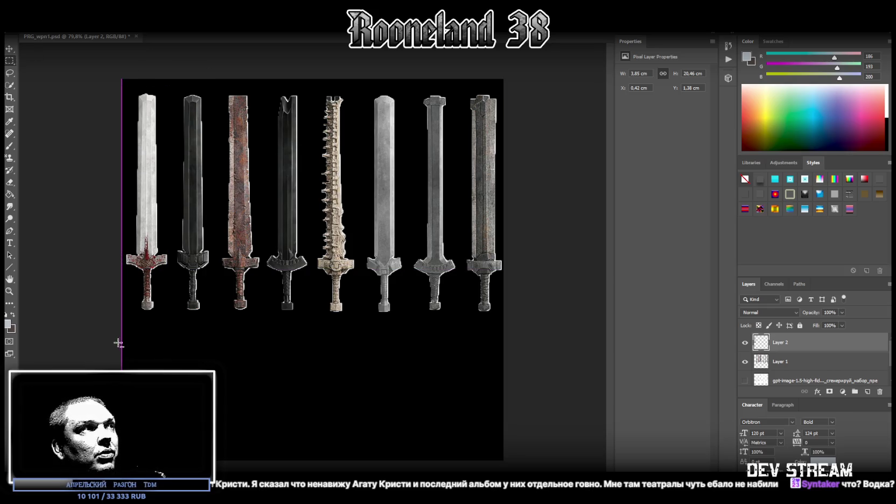
pyautogui.rightClick(817, 342)
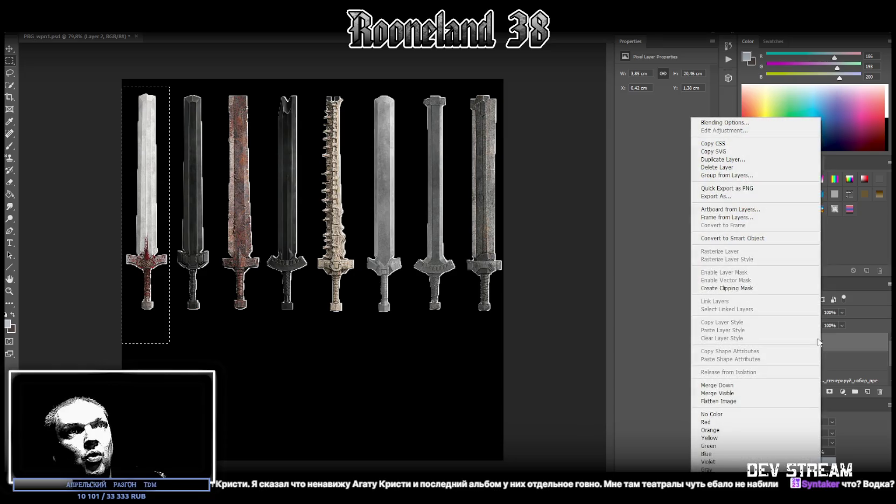
pyautogui.click(765, 238)
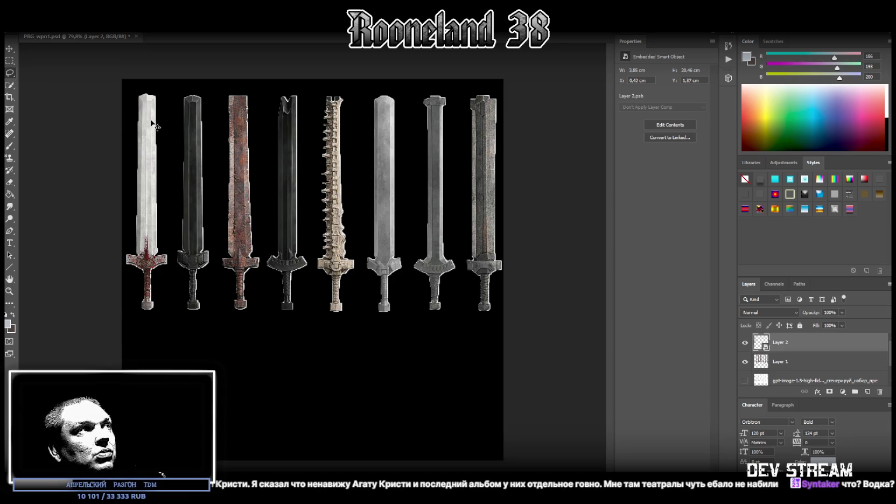
pyautogui.hotkey('ctrl', 't')
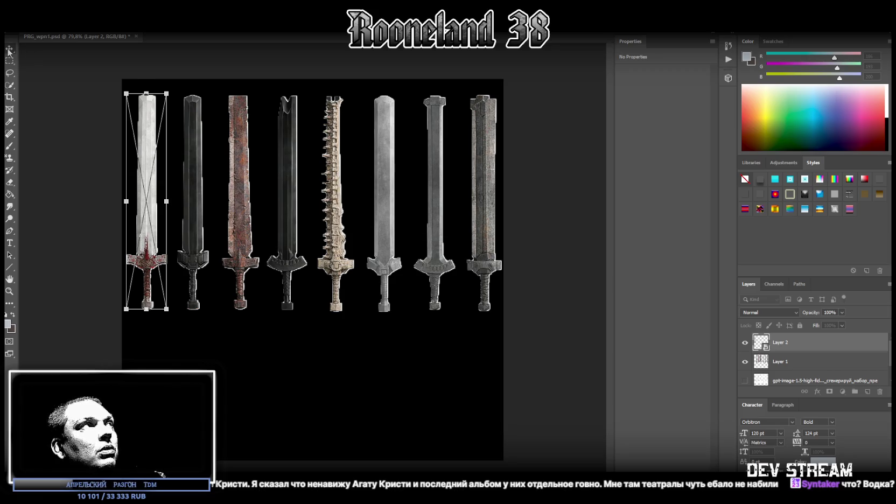
pyautogui.press('Return')
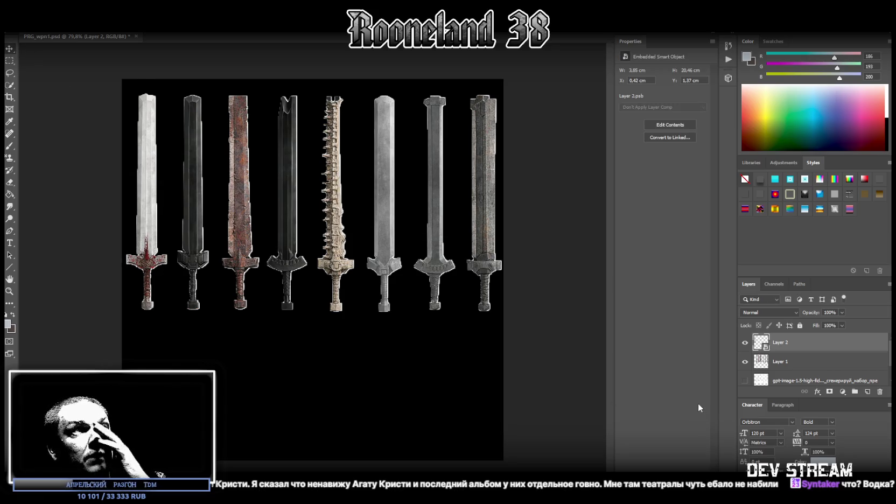
# Cut the second dark, third rusty and fourth swords onto their own layers
pyautogui.click(783, 371)
pyautogui.press('m')
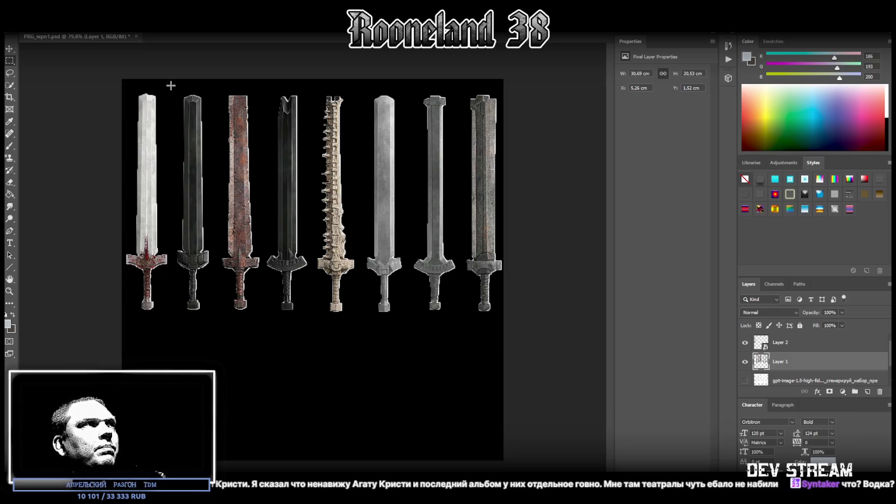
pyautogui.moveTo(171, 85); pyautogui.dragTo(215, 328)
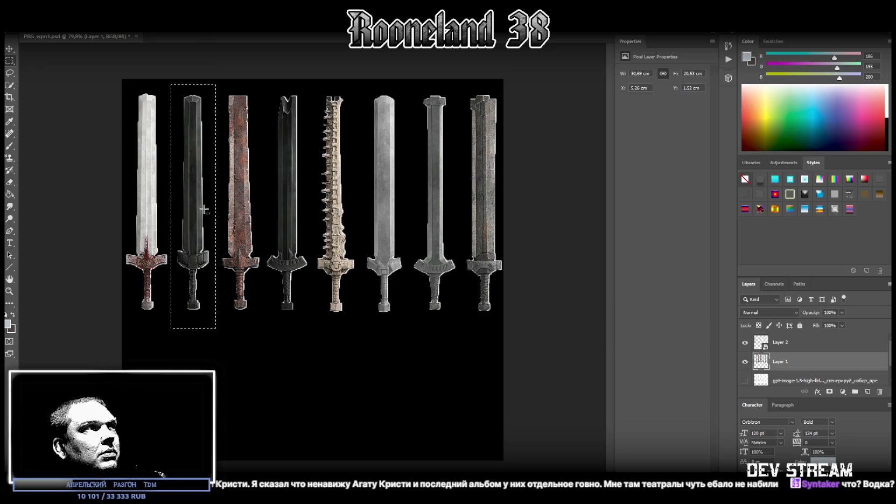
pyautogui.rightClick(195, 227)
pyautogui.click(240, 295)
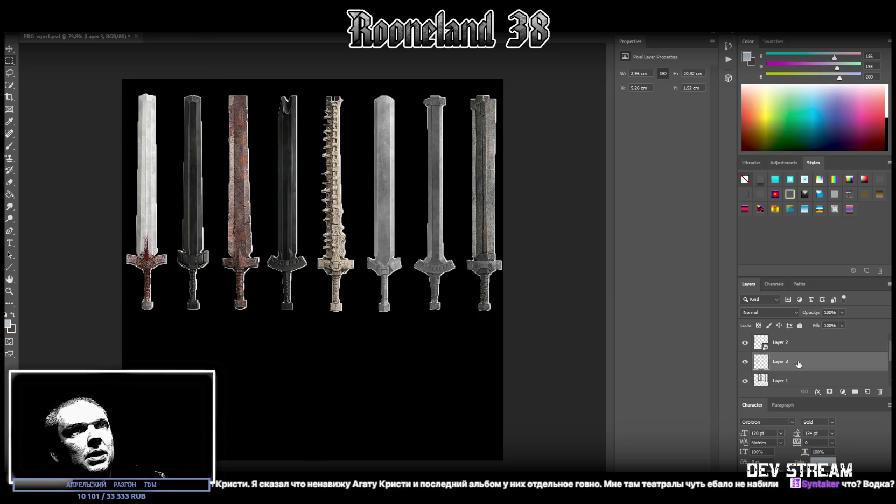
pyautogui.moveTo(213, 85); pyautogui.dragTo(262, 327)
pyautogui.rightClick(251, 240)
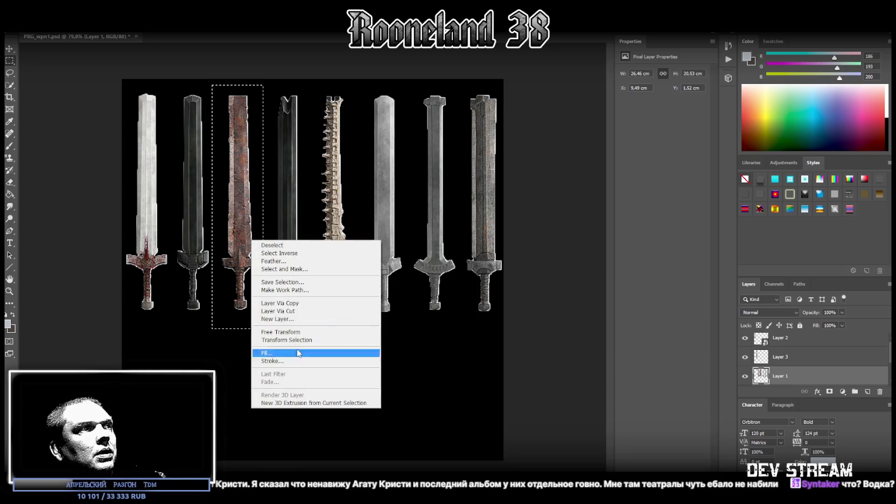
pyautogui.click(294, 311)
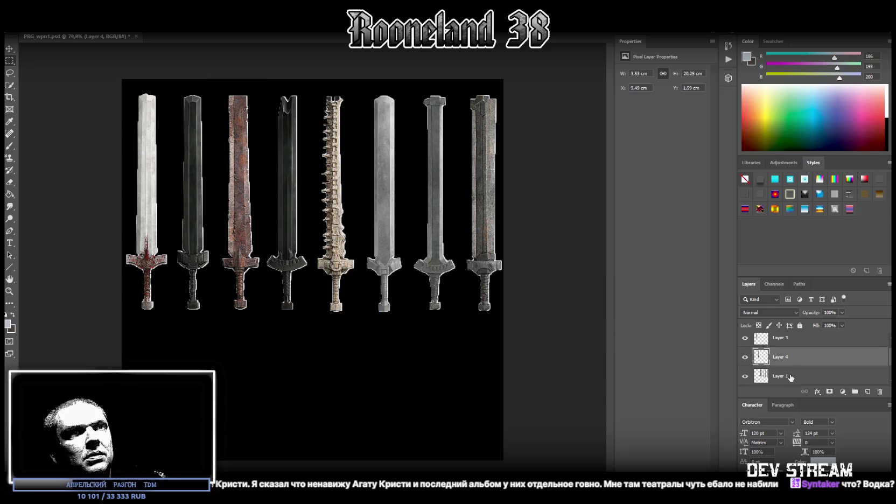
pyautogui.moveTo(252, 83); pyautogui.dragTo(311, 329)
pyautogui.rightClick(292, 241)
pyautogui.click(300, 307)
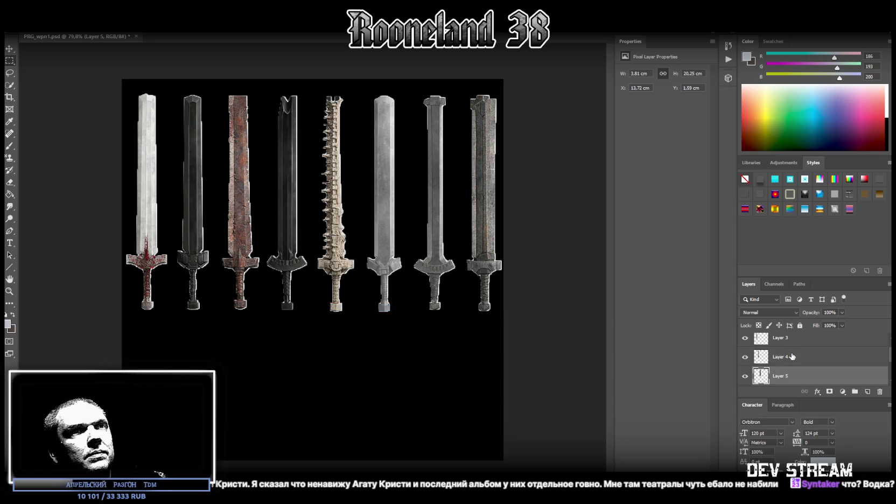
# Cut the fifth spiked, sixth and seventh swords from Layer 1 onto new layers
pyautogui.click(789, 359)
pyautogui.moveTo(315, 85); pyautogui.dragTo(355, 327)
pyautogui.rightClick(334, 268)
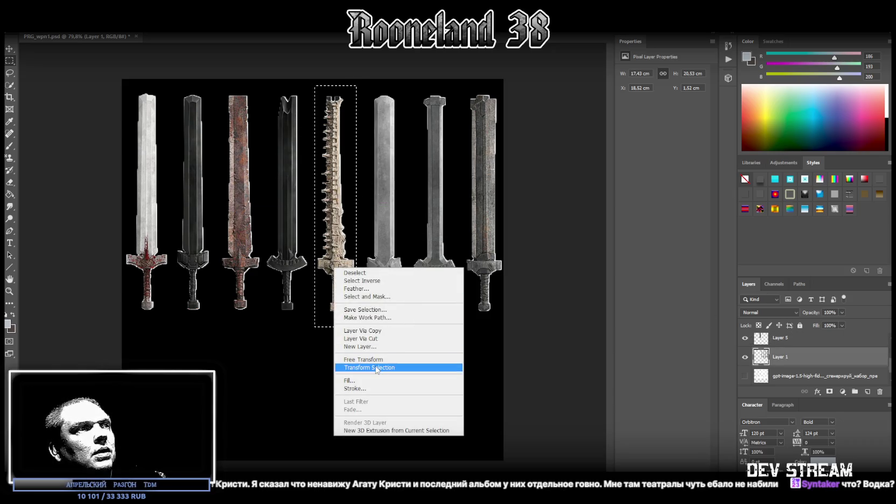
pyautogui.click(380, 338)
pyautogui.click(801, 357)
pyautogui.moveTo(354, 83); pyautogui.dragTo(405, 331)
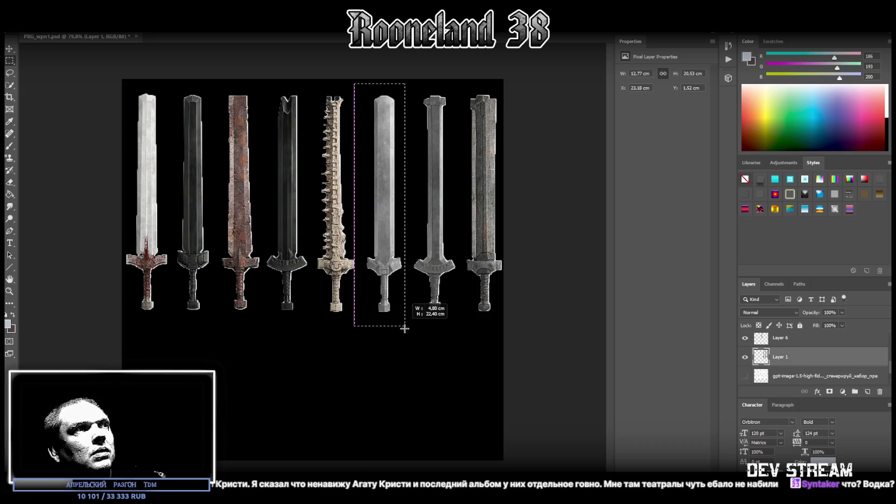
pyautogui.rightClick(381, 251)
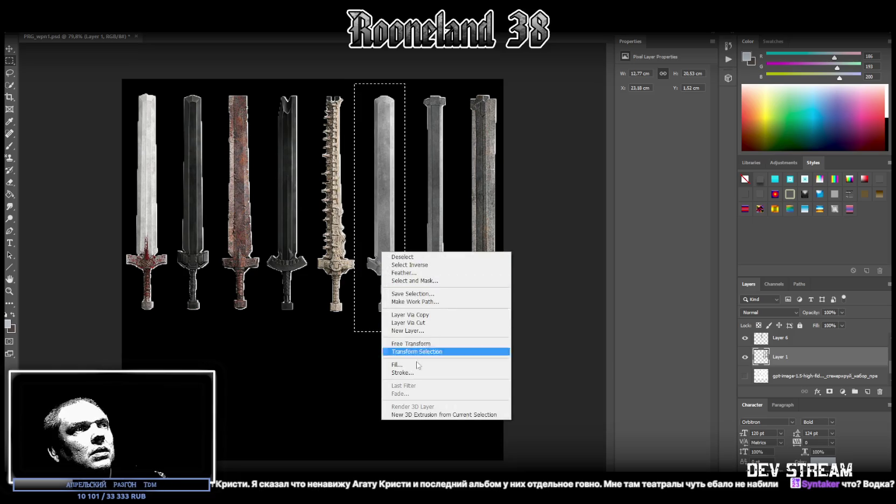
pyautogui.click(425, 322)
pyautogui.click(799, 359)
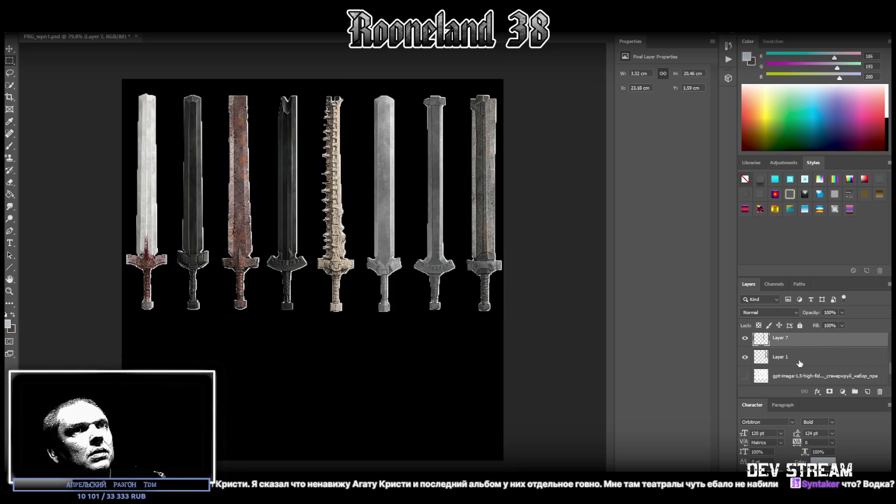
pyautogui.moveTo(401, 83); pyautogui.dragTo(458, 317)
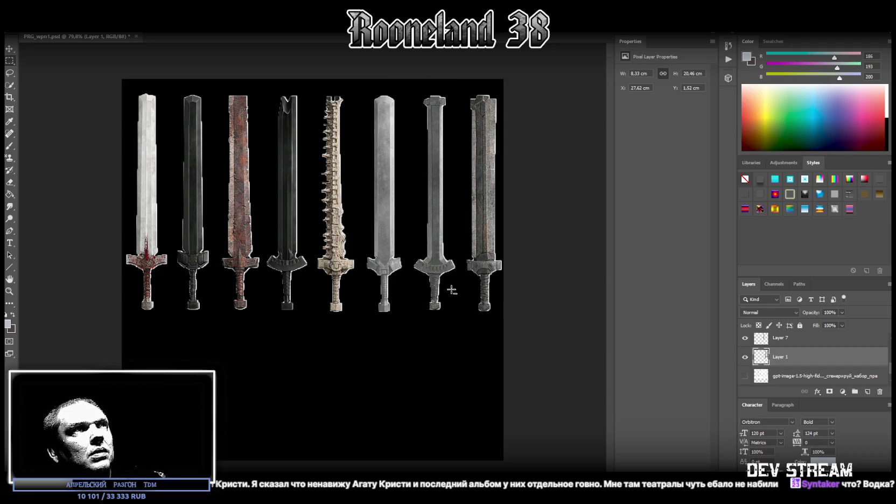
pyautogui.rightClick(445, 252)
pyautogui.click(469, 324)
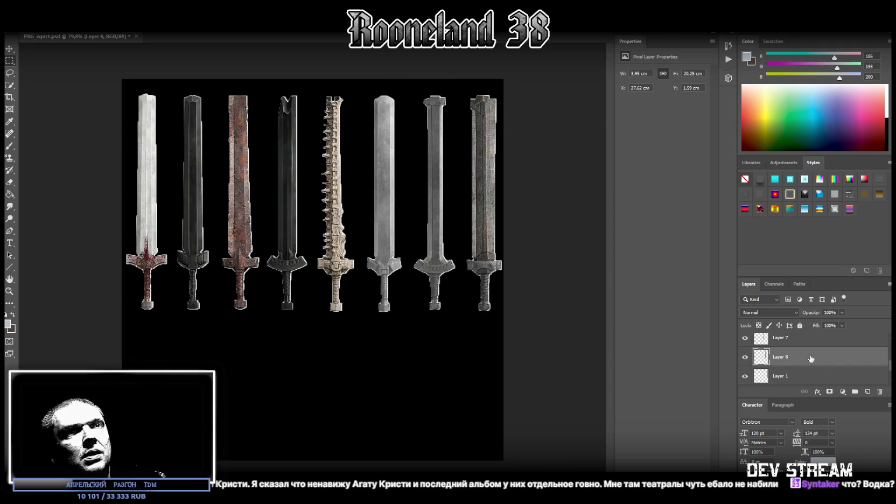
# Convert Layer 3 into a smart object
pyautogui.scroll(3, 799, 362)
pyautogui.scroll(1, 799, 362)
pyautogui.click(790, 365)
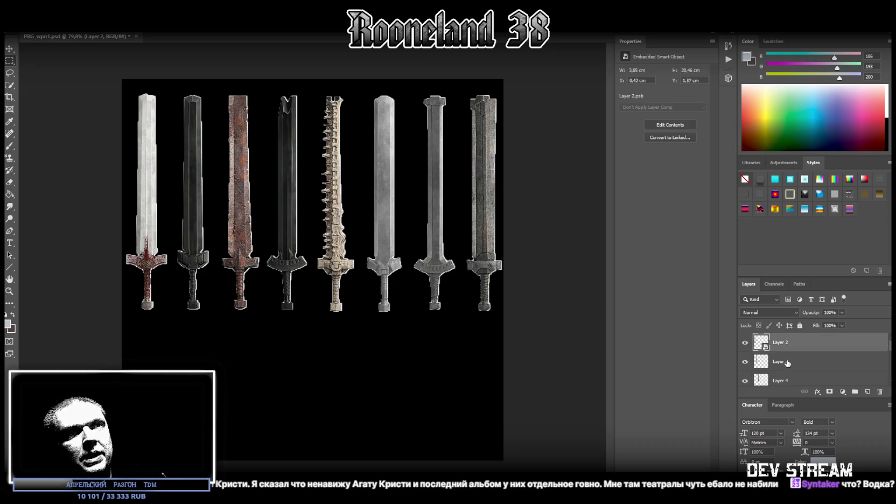
pyautogui.rightClick(790, 365)
pyautogui.click(716, 241)
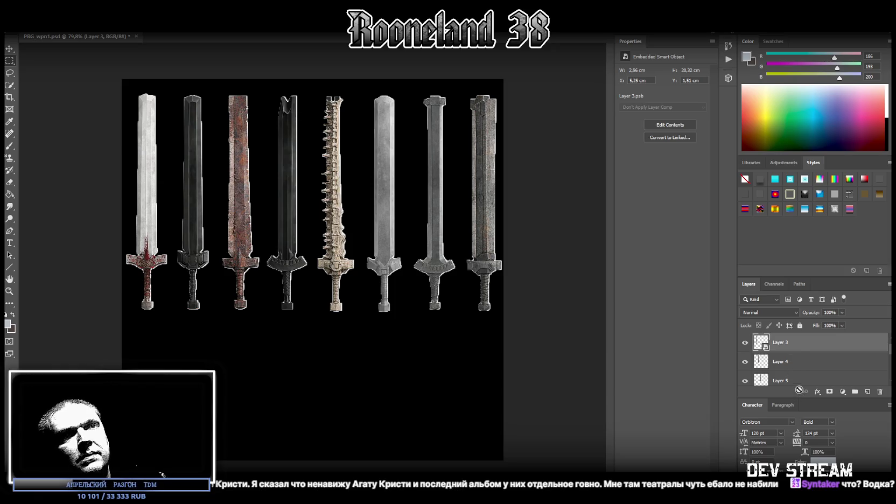
# Convert sword Layers 4, 5, 6 and 7 into smart objects
pyautogui.moveTo(798, 278); pyautogui.dragTo(798, 150)
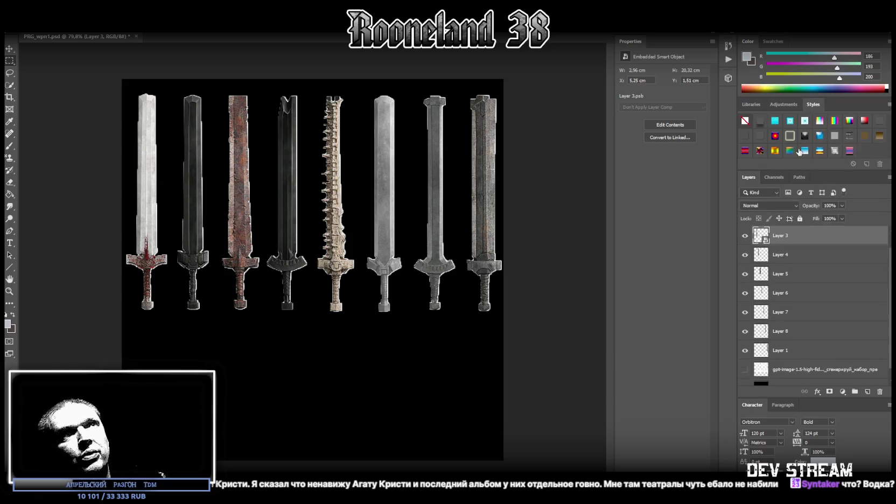
pyautogui.rightClick(796, 255)
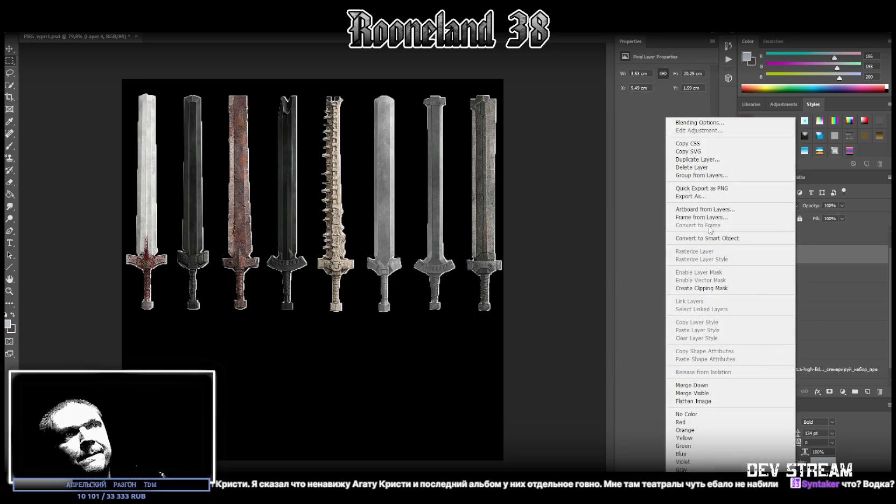
pyautogui.click(700, 238)
pyautogui.rightClick(809, 283)
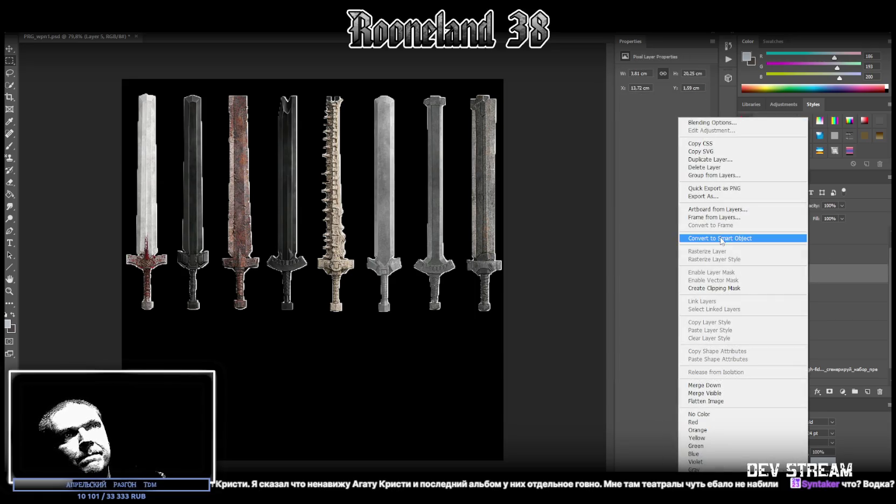
pyautogui.click(720, 238)
pyautogui.rightClick(839, 293)
pyautogui.click(748, 238)
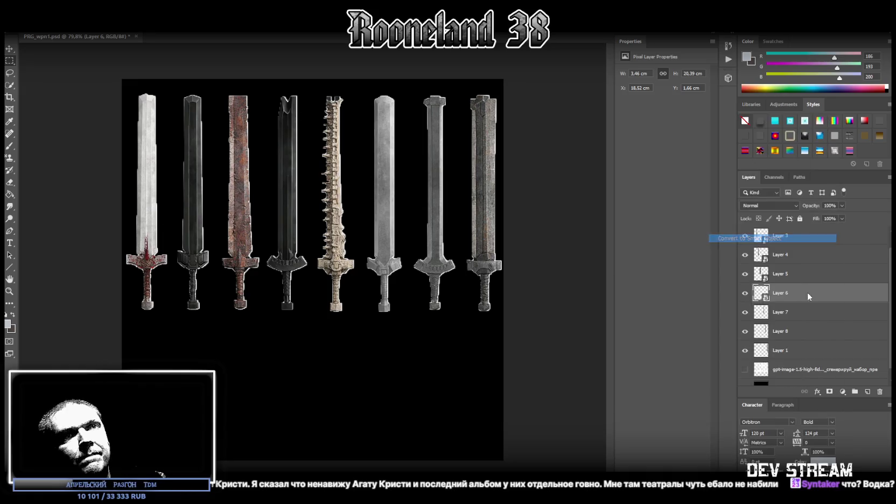
pyautogui.rightClick(813, 323)
pyautogui.click(727, 238)
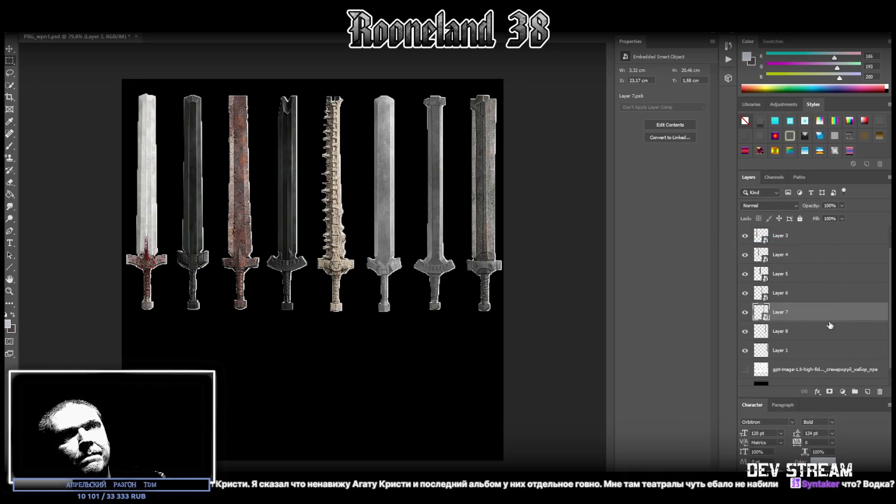
# Convert Layers 8 and 1 into smart objects and select all sword layers
pyautogui.rightClick(817, 346)
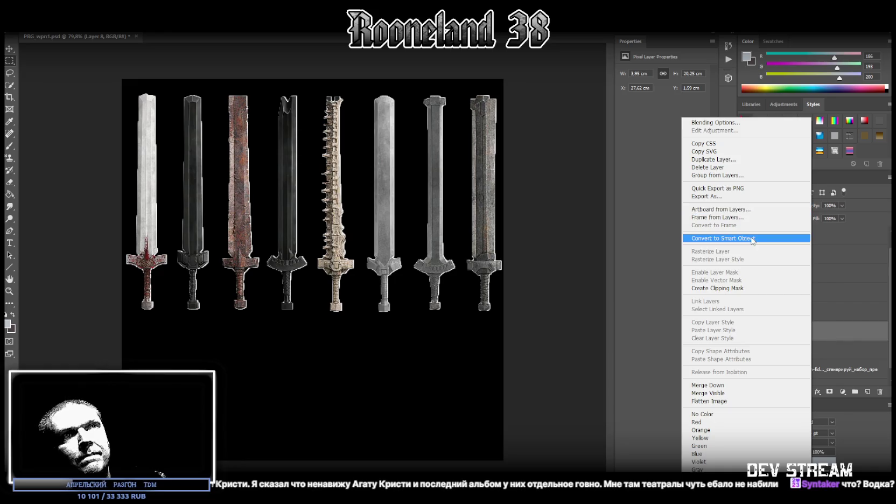
pyautogui.click(752, 238)
pyautogui.rightClick(824, 350)
pyautogui.click(751, 238)
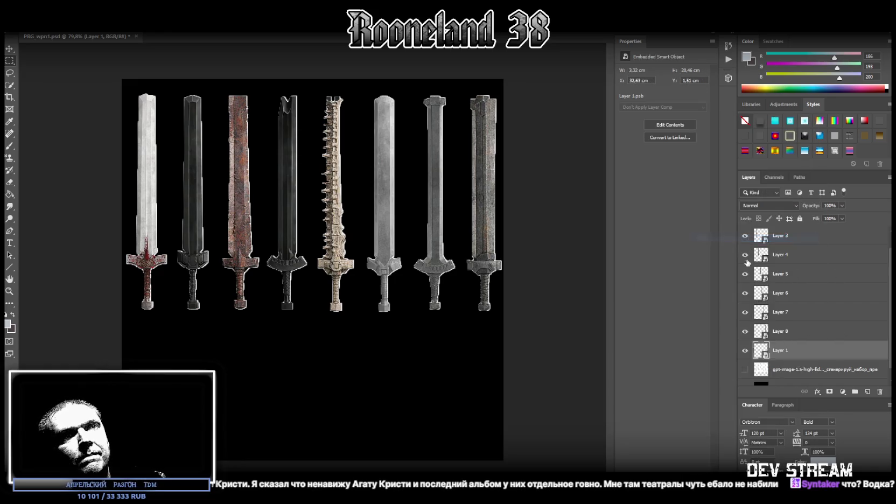
pyautogui.scroll(1, 824, 311)
pyautogui.keyDown('shift'); pyautogui.click(796, 243); pyautogui.keyUp('shift')
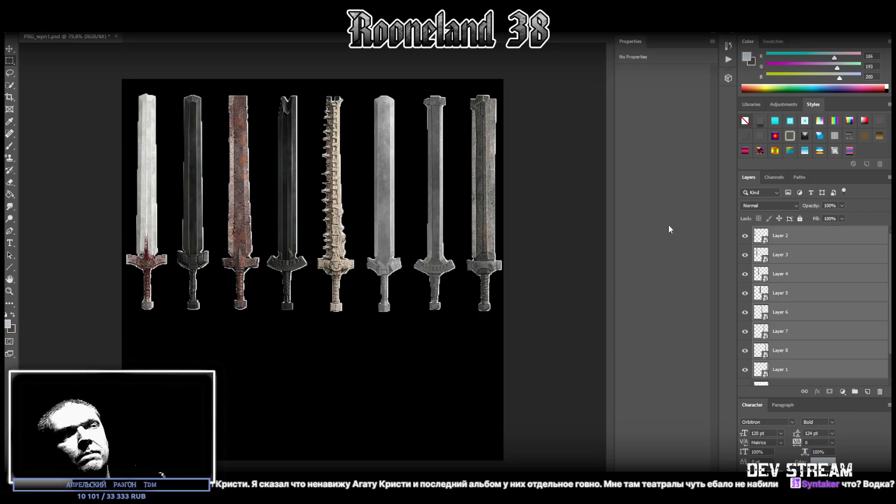
# Scale all swords to 15.51 cm tall and move them to the top-left corner
pyautogui.hotkey('ctrl', 't')
pyautogui.moveTo(314, 312); pyautogui.dragTo(311, 260)
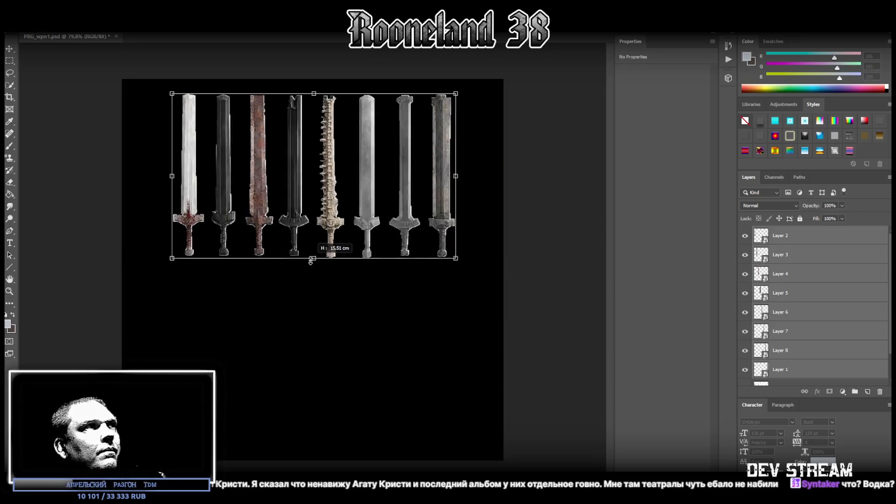
pyautogui.moveTo(369, 184); pyautogui.dragTo(320, 169)
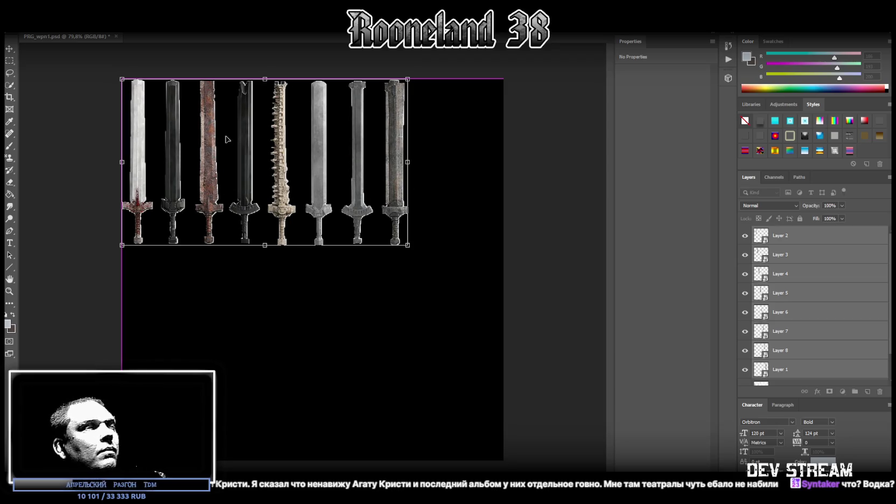
pyautogui.press('Return')
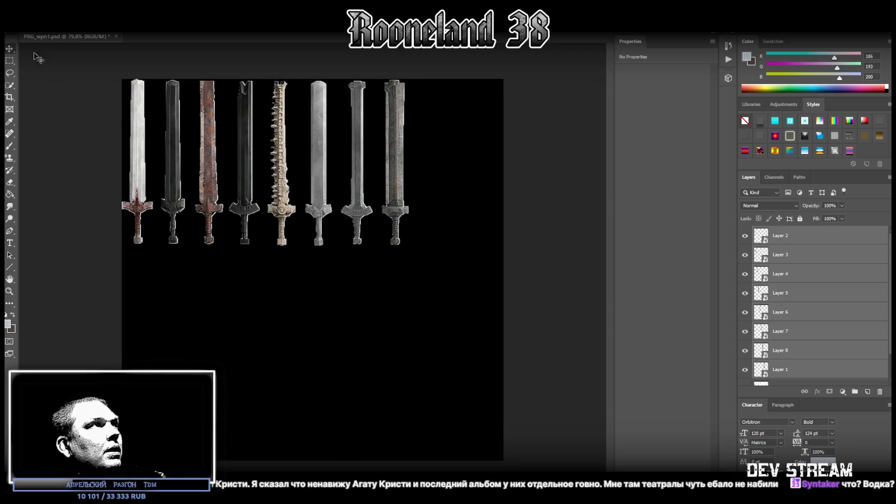
# Select the alternating sword Layers 3, 5, 7 and 1
pyautogui.click(808, 253)
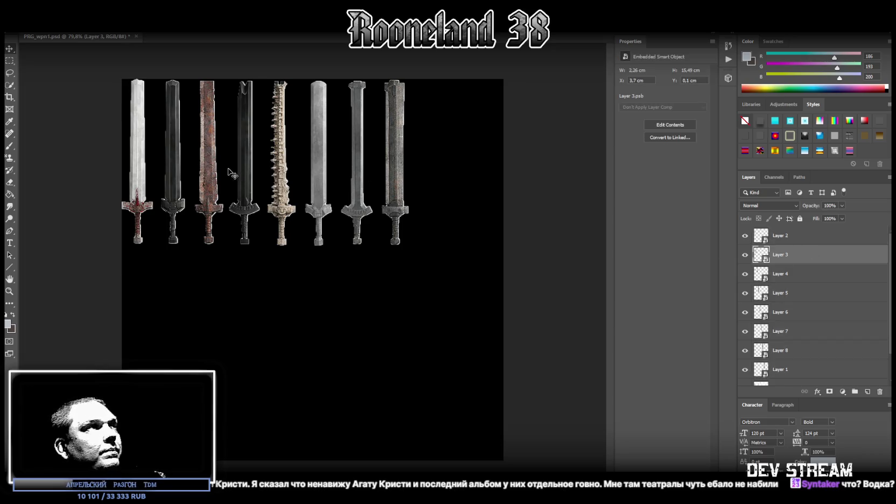
pyautogui.keyDown('ctrl'); pyautogui.click(801, 296); pyautogui.keyUp('ctrl')
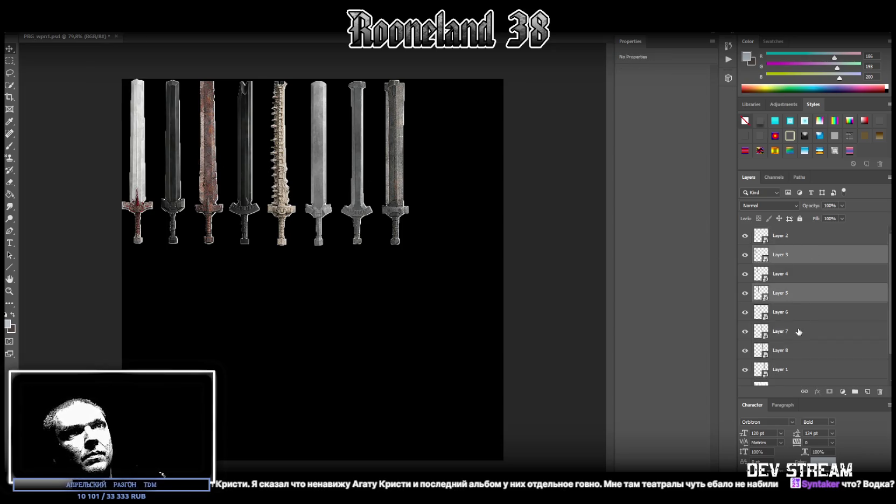
pyautogui.keyDown('ctrl'); pyautogui.click(799, 333); pyautogui.keyUp('ctrl')
pyautogui.keyDown('ctrl'); pyautogui.click(811, 362); pyautogui.keyUp('ctrl')
pyautogui.scroll(-1, 813, 358)
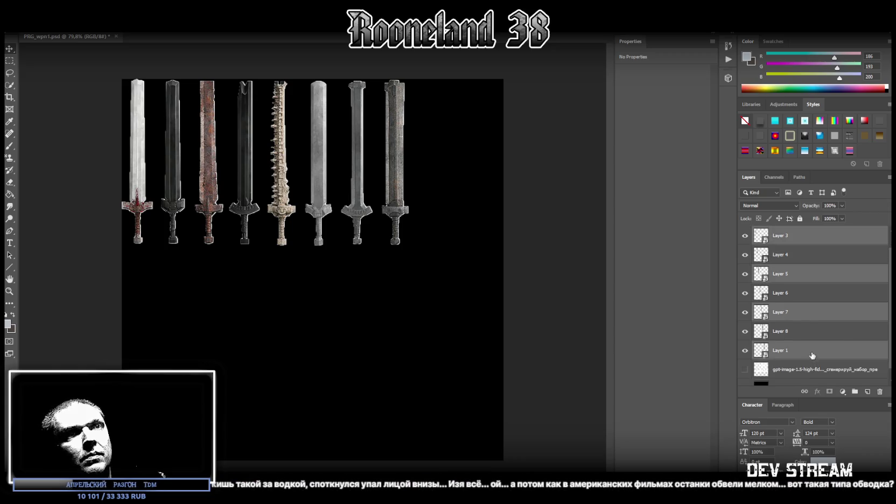
# Flip the swords on Layers 3, 5, 7 and 1 vertically and nudge them slightly left
pyautogui.hotkey('ctrl', 't')
pyautogui.rightClick(336, 188)
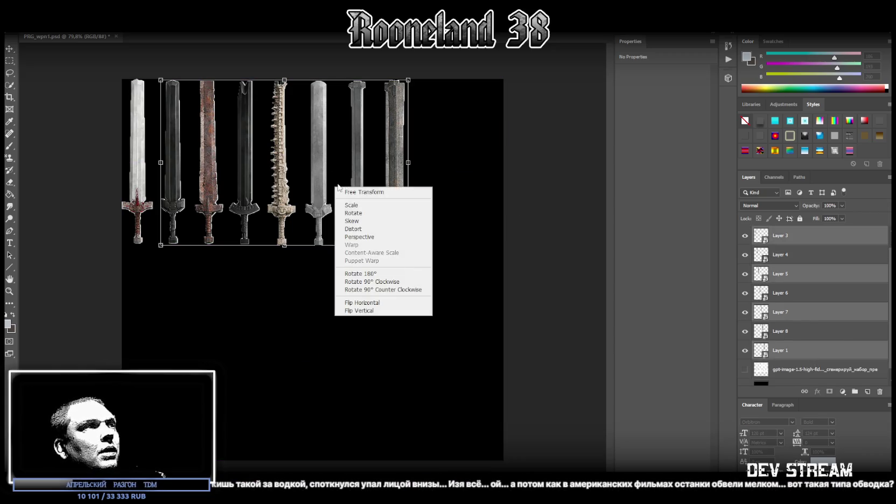
pyautogui.click(391, 312)
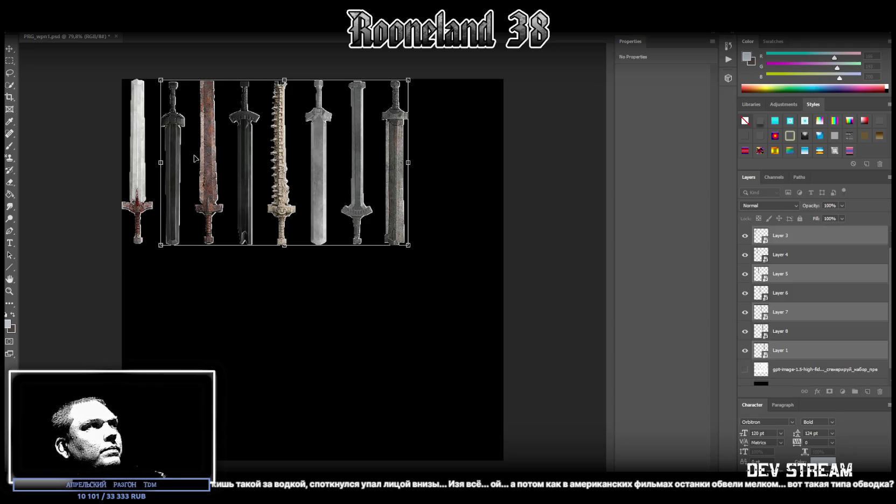
pyautogui.moveTo(173, 155); pyautogui.dragTo(167, 155)
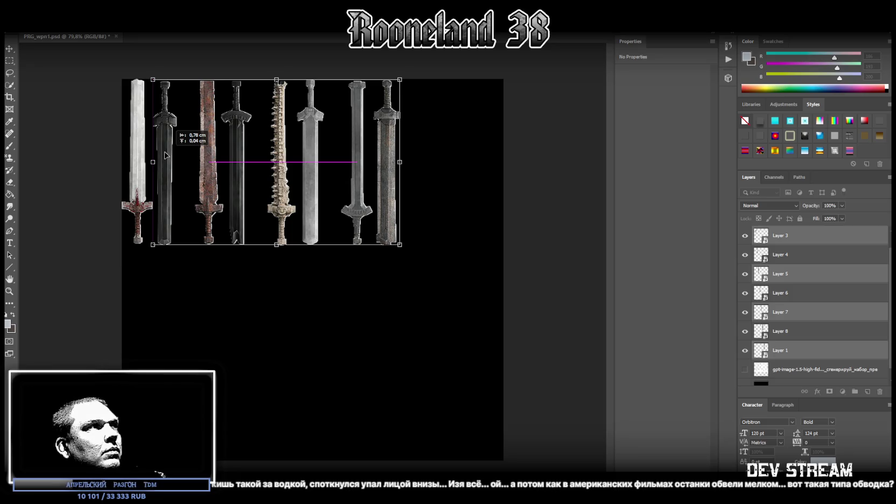
pyautogui.moveTo(164, 155); pyautogui.dragTo(165, 155)
pyautogui.press('Return')
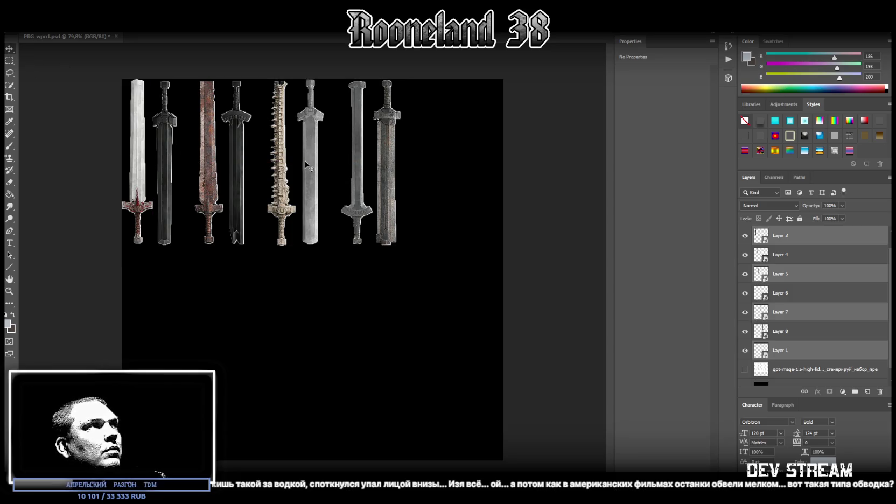
# Slide the rusty, black and spiky swords left to close the gaps between them
pyautogui.scroll(1, 810, 261)
pyautogui.click(802, 275)
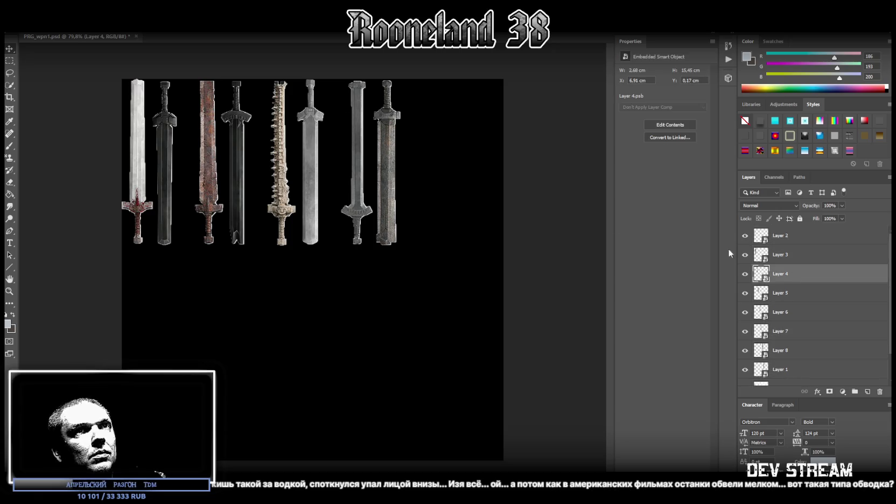
pyautogui.moveTo(205, 161); pyautogui.dragTo(190, 161)
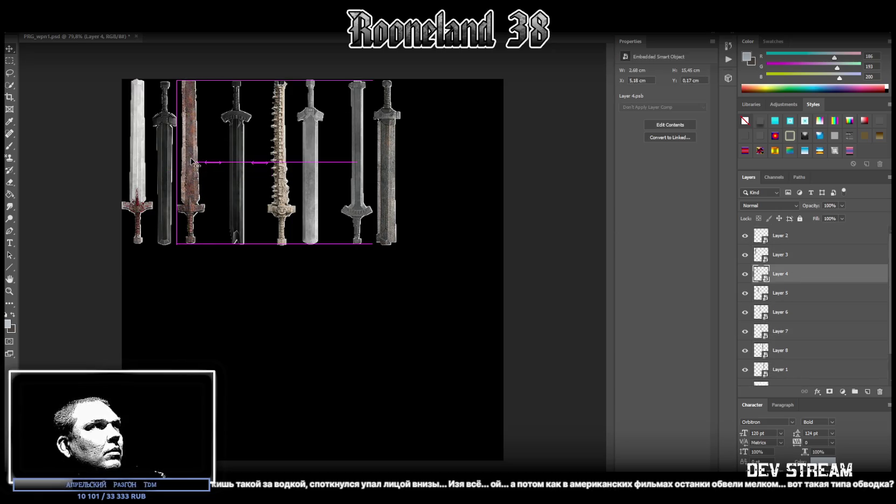
pyautogui.click(776, 294)
pyautogui.moveTo(243, 153); pyautogui.dragTo(221, 153)
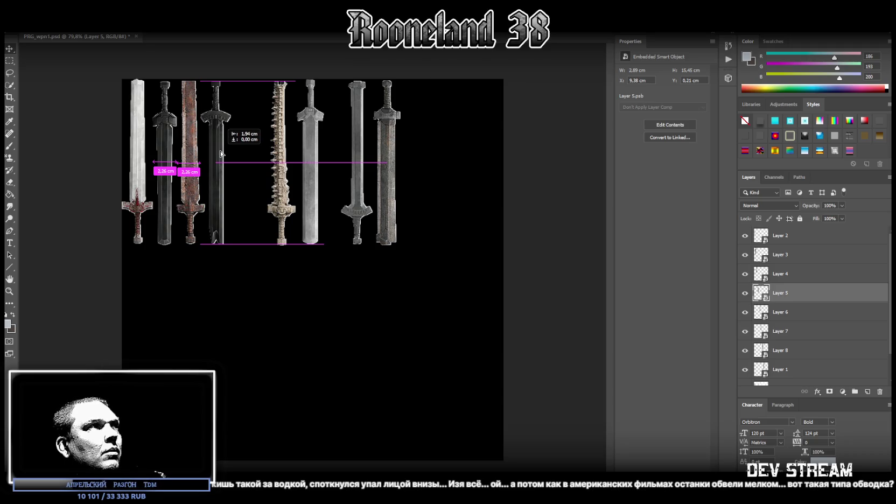
pyautogui.click(300, 163)
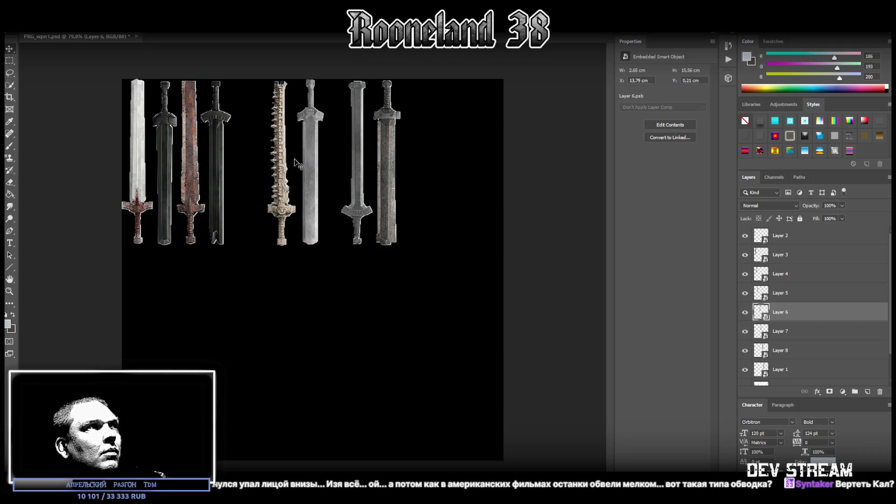
pyautogui.moveTo(281, 162); pyautogui.dragTo(244, 160)
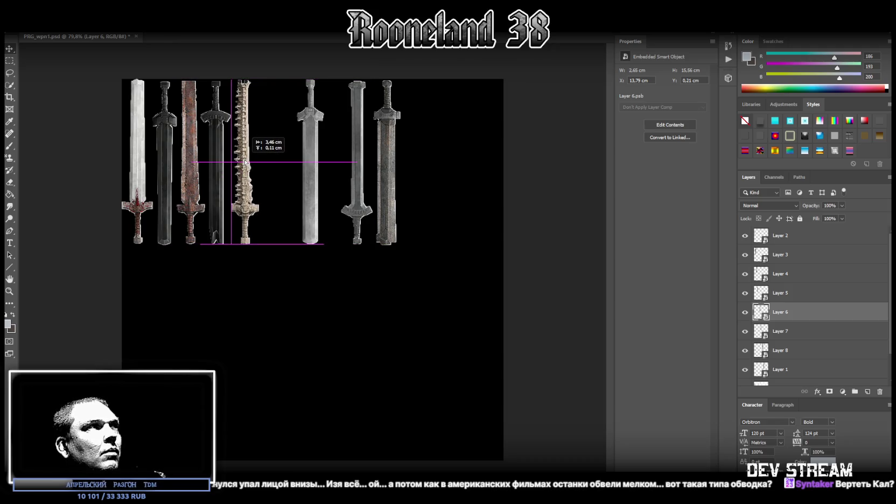
pyautogui.moveTo(245, 161); pyautogui.dragTo(244, 160)
# Slide the Layer 7, Layer 8 and Layer 1 swords left beside the others
pyautogui.click(784, 333)
pyautogui.moveTo(311, 157); pyautogui.dragTo(274, 156)
pyautogui.click(790, 354)
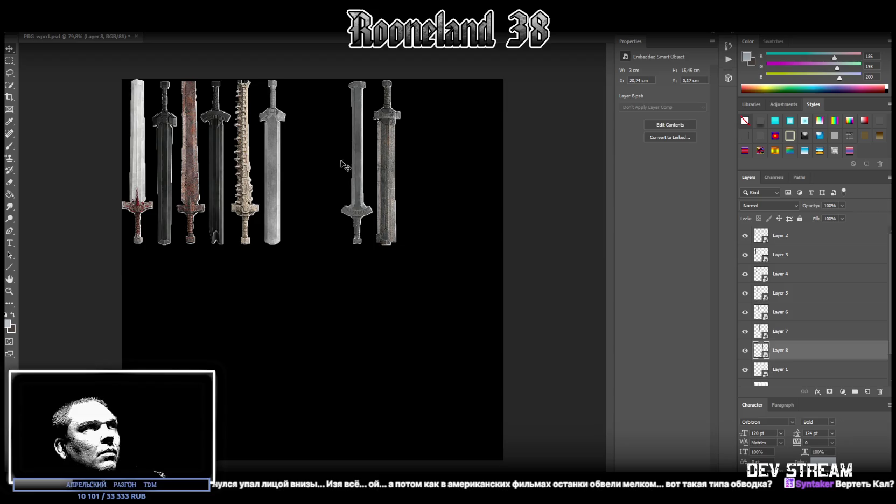
pyautogui.moveTo(360, 163); pyautogui.dragTo(300, 159)
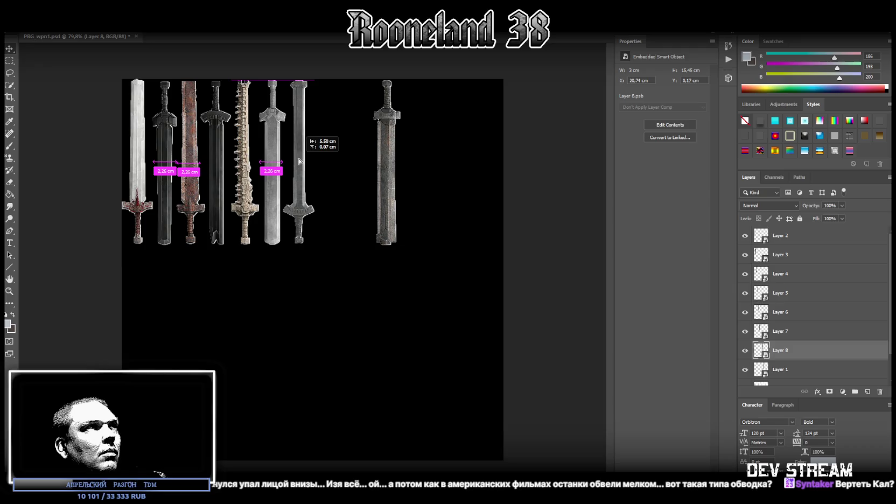
pyautogui.moveTo(300, 159); pyautogui.dragTo(299, 159)
pyautogui.click(785, 371)
pyautogui.moveTo(387, 139); pyautogui.dragTo(326, 139)
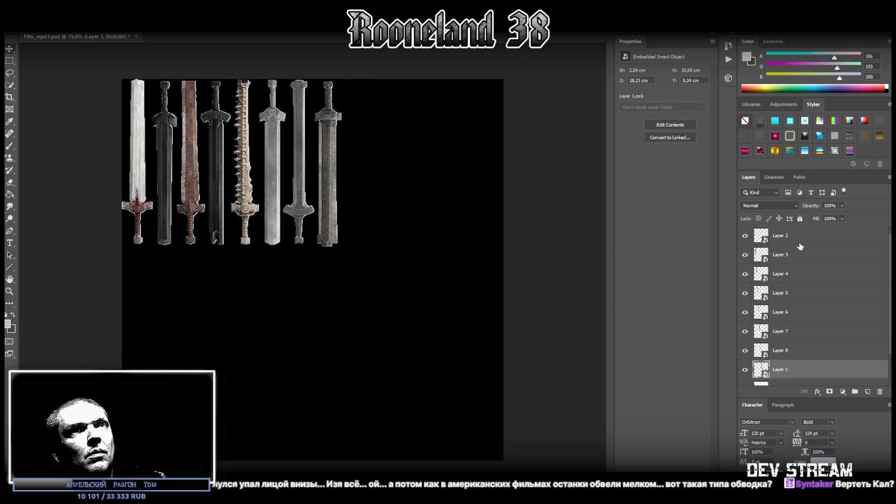
# Enlarge all the sword layers slightly and align them against the canvas's left edge
pyautogui.keyDown('shift'); pyautogui.click(800, 236); pyautogui.keyUp('shift')
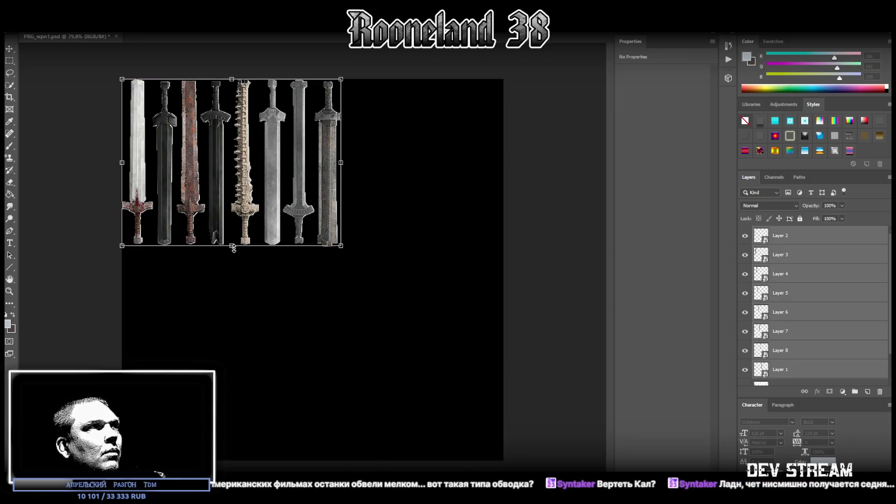
pyautogui.moveTo(233, 248); pyautogui.dragTo(233, 257)
pyautogui.moveTo(305, 163)
pyautogui.mouseDown()
pyautogui.moveTo(323, 171)
pyautogui.moveTo(339, 164)
pyautogui.mouseUp()
pyautogui.moveTo(268, 257); pyautogui.dragTo(267, 270)
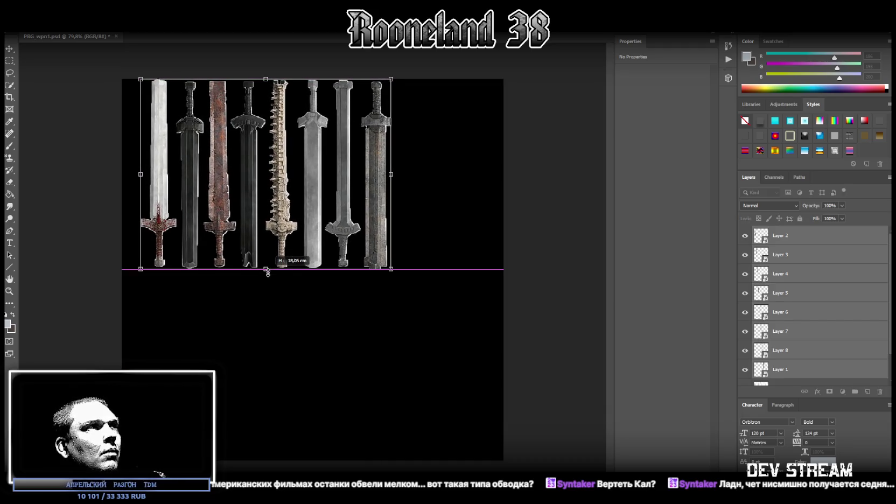
pyautogui.moveTo(284, 208); pyautogui.dragTo(264, 208)
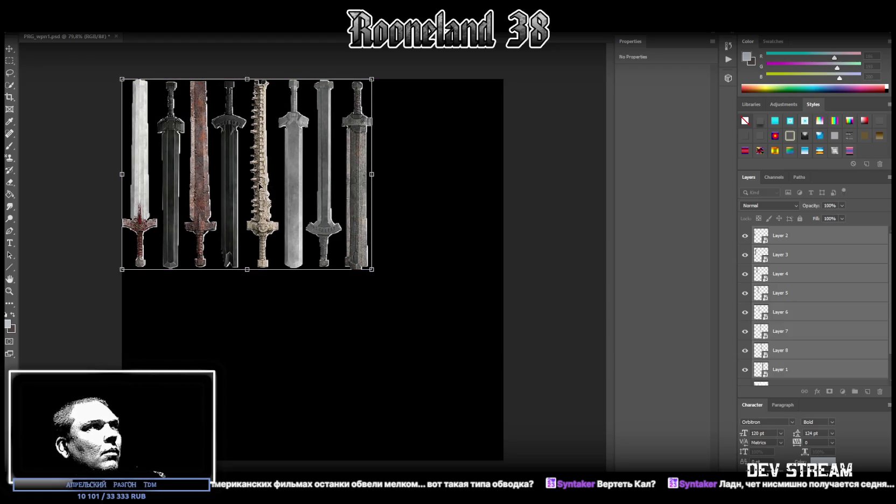
pyautogui.press('Return')
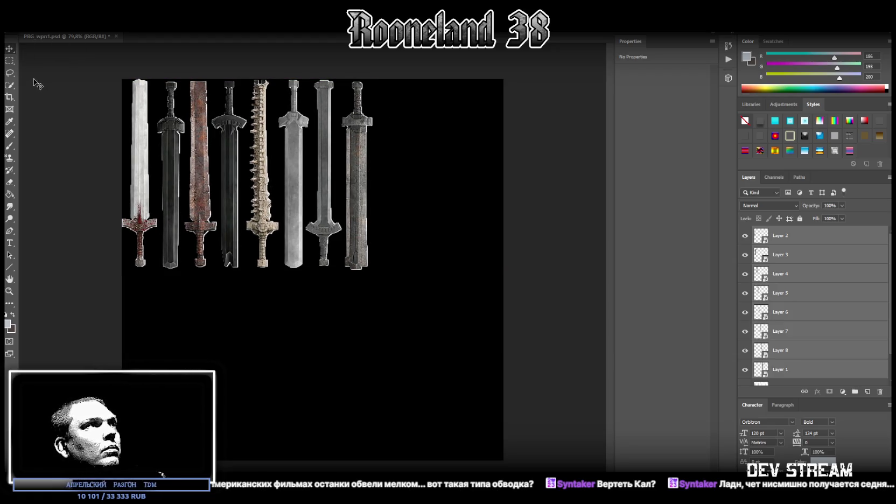
# Save the sword texture as a new file via Save As
pyautogui.click(23, 26)
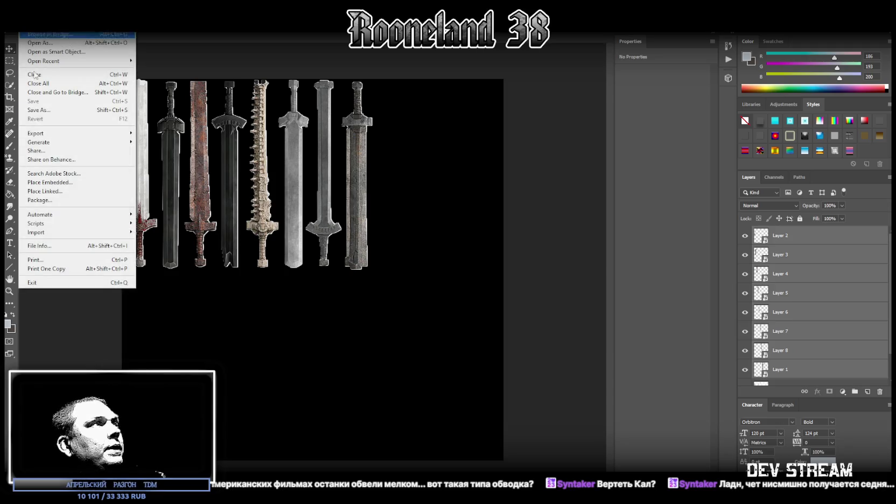
pyautogui.click(53, 110)
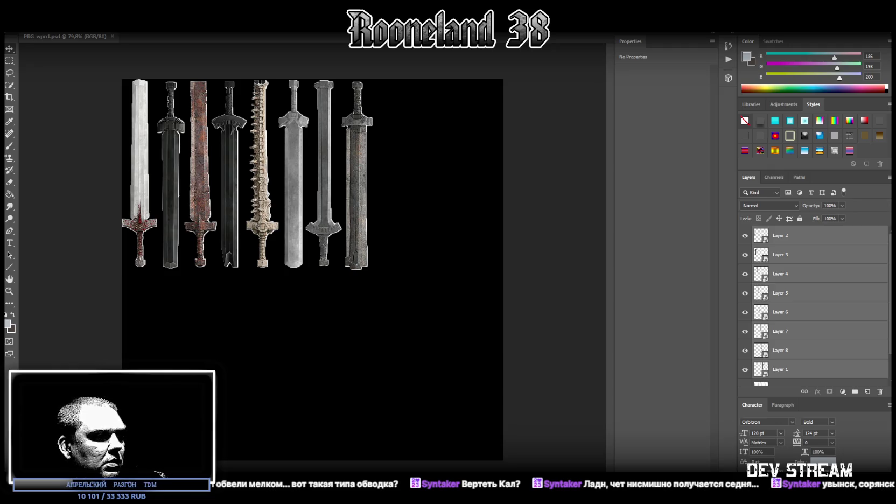
pyautogui.hotkey('alt', 'Tab')
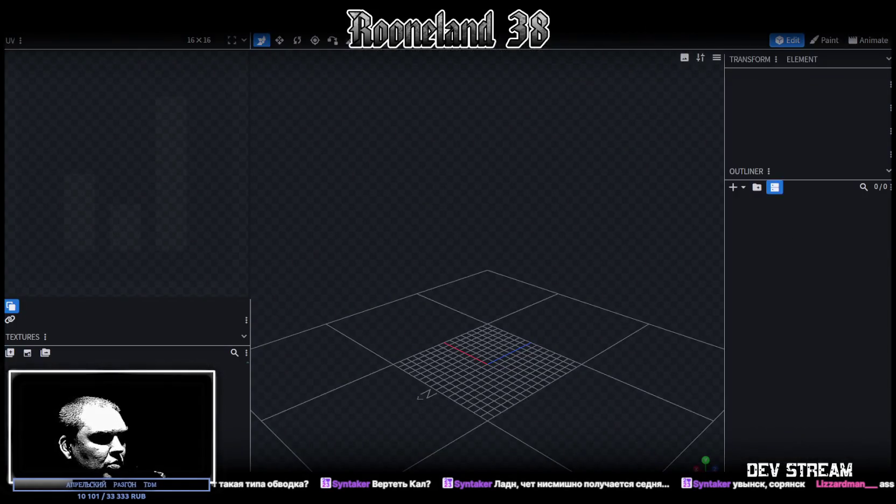
# Reveal the weapons texture in Explorer from Unity and drag PRG_wpn1.png into Blockbench
pyautogui.hotkey('alt', 'Tab')
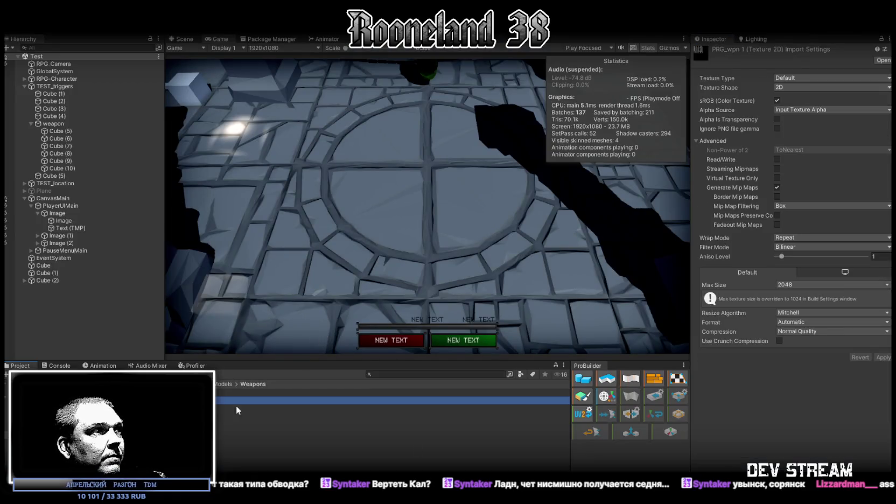
pyautogui.rightClick(245, 392)
pyautogui.click(243, 170)
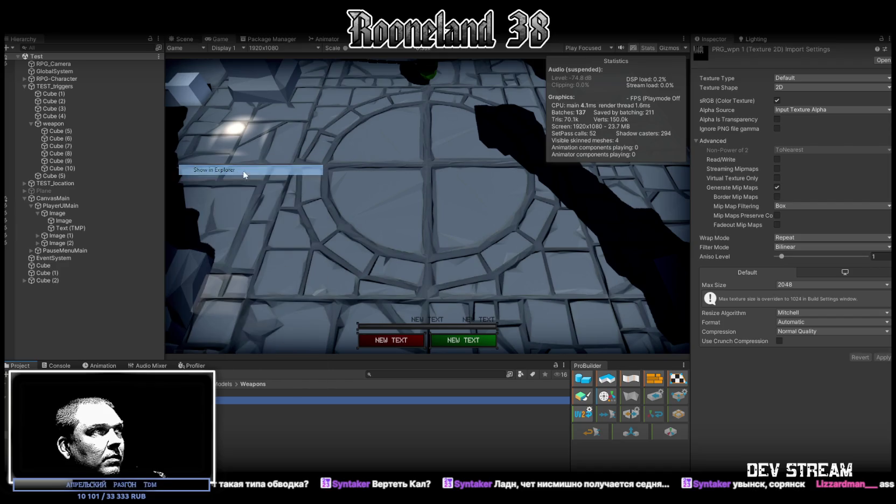
pyautogui.hotkey('alt', 'Tab')
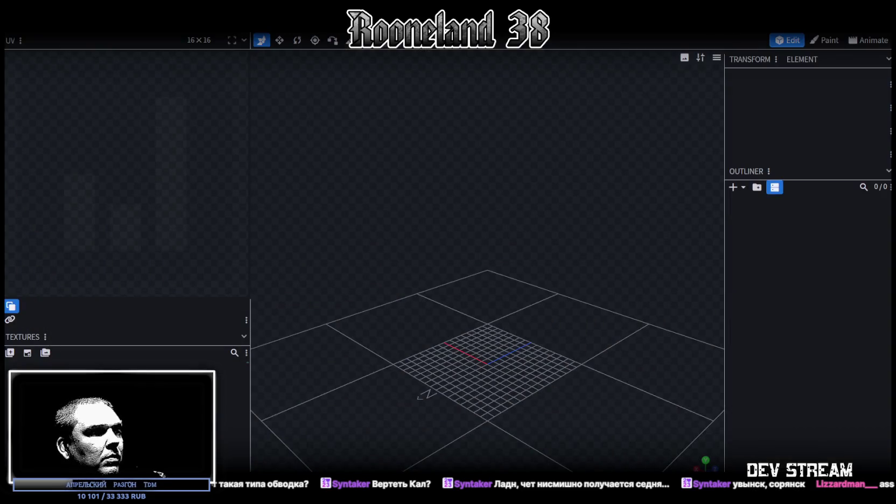
pyautogui.moveTo(426, 394); pyautogui.dragTo(425, 394)
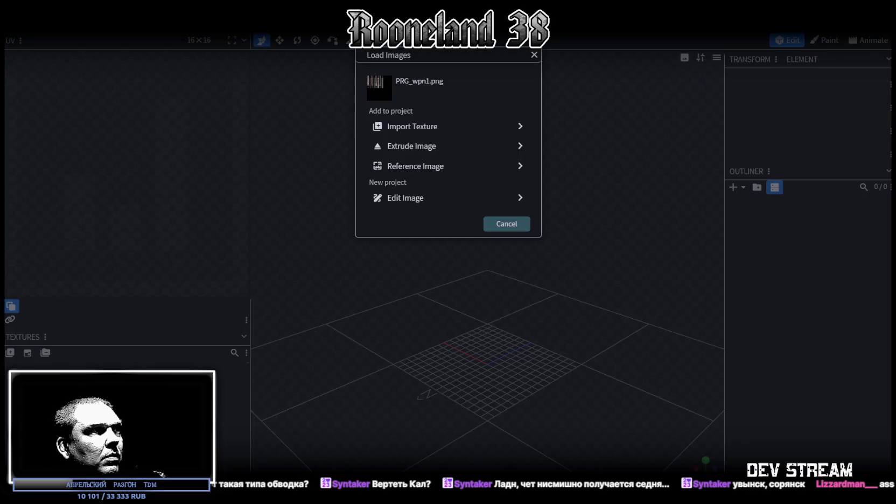
# Import PRG_wpn1.png as a texture and set its UV size to 64 × 64
pyautogui.click(409, 126)
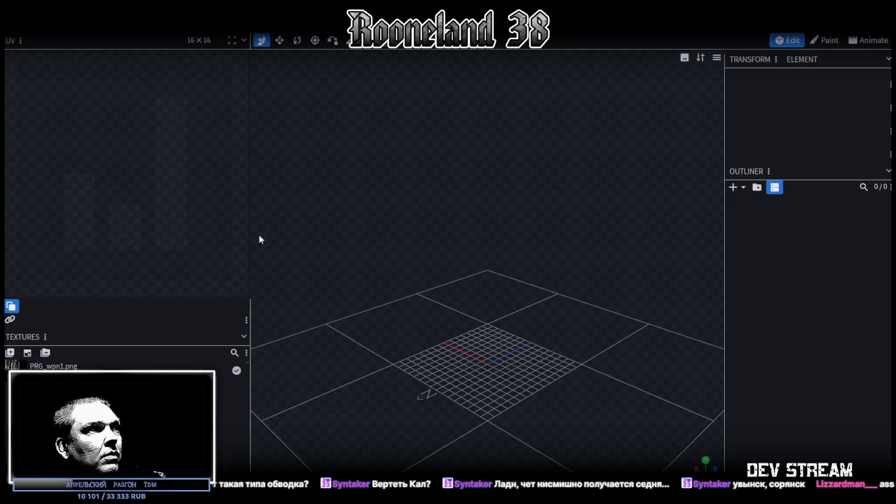
pyautogui.doubleClick(80, 366)
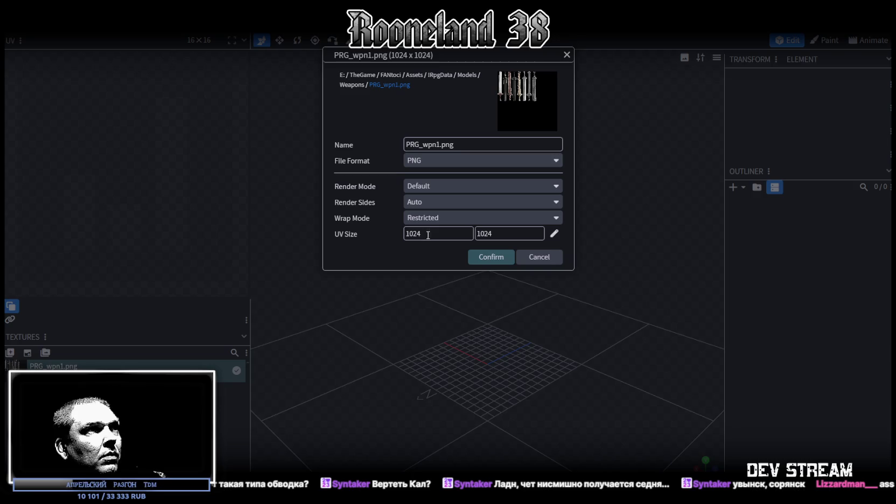
pyautogui.doubleClick(427, 235)
pyautogui.click(430, 232)
pyautogui.click(554, 233)
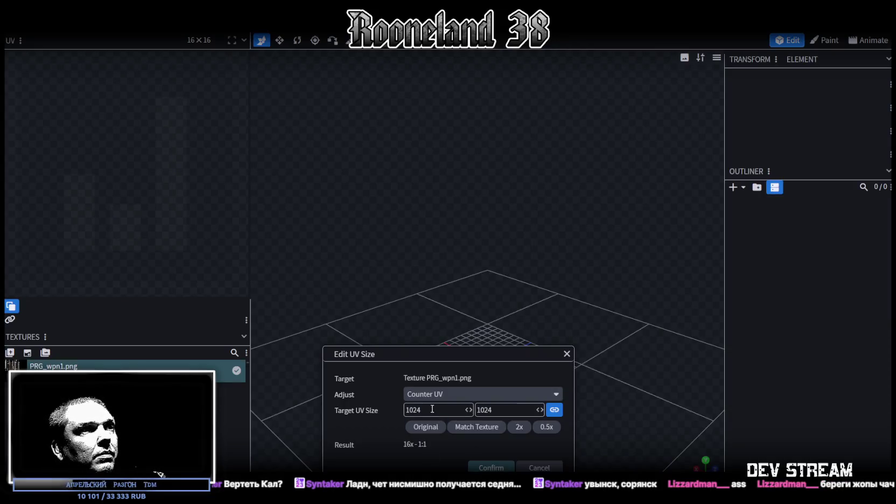
pyautogui.doubleClick(434, 409)
pyautogui.write('64')
pyautogui.click(471, 463)
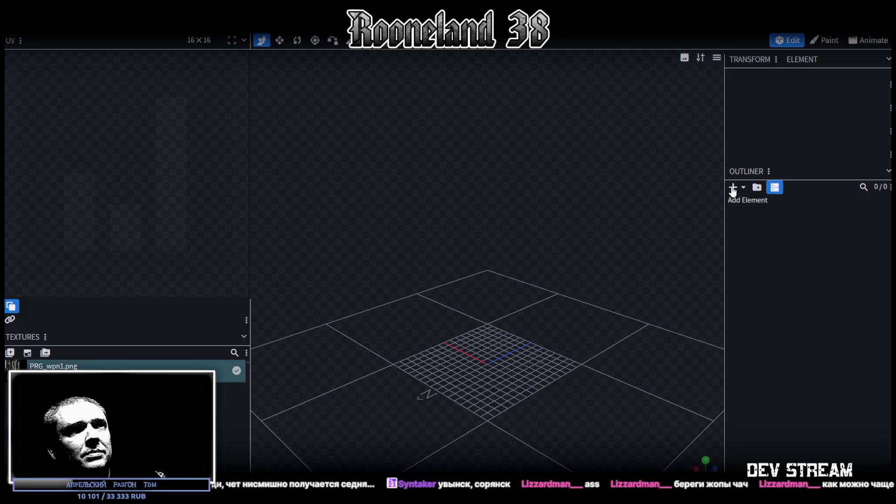
# Add a new 16 × 8 × 16 cuboid mesh to the scene
pyautogui.click(732, 188)
pyautogui.click(491, 135)
pyautogui.scroll(-3, 600, 304)
pyautogui.moveTo(626, 323)
pyautogui.mouseDown()
pyautogui.moveTo(567, 281)
pyautogui.moveTo(583, 321)
pyautogui.mouseUp()
# Apply the PRG_wpn1.png texture to the whole cube mesh
pyautogui.doubleClick(530, 337)
pyautogui.rightClick(500, 340)
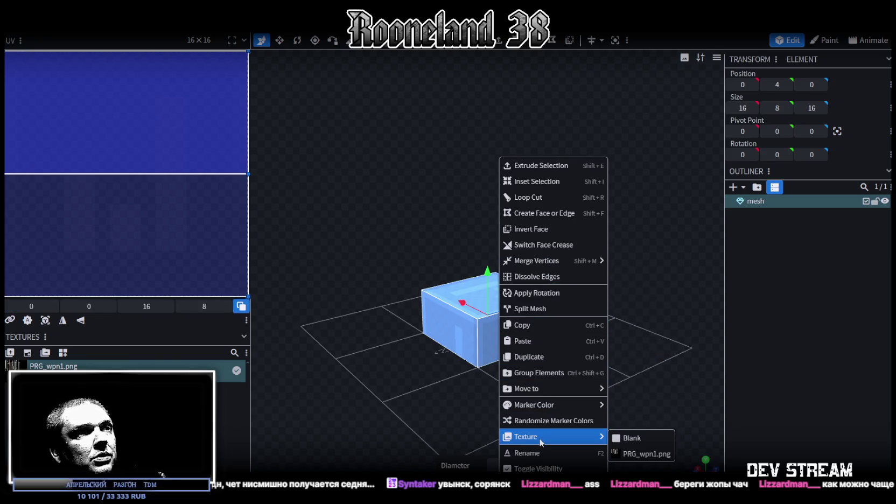
pyautogui.click(640, 454)
pyautogui.moveTo(640, 456); pyautogui.dragTo(570, 364)
pyautogui.scroll(3, 624, 376)
pyautogui.moveTo(623, 375)
pyautogui.mouseDown()
pyautogui.moveTo(599, 366)
pyautogui.moveTo(491, 381)
pyautogui.moveTo(533, 375)
pyautogui.moveTo(576, 426)
pyautogui.moveTo(597, 424)
pyautogui.mouseUp()
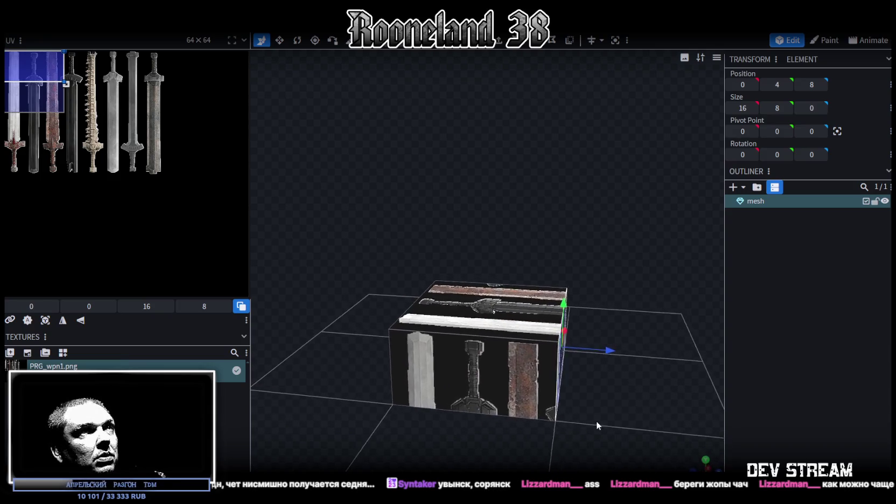
# With Mirror Modeling on, flatten the cube along Z into a thin slab
pyautogui.click(593, 40)
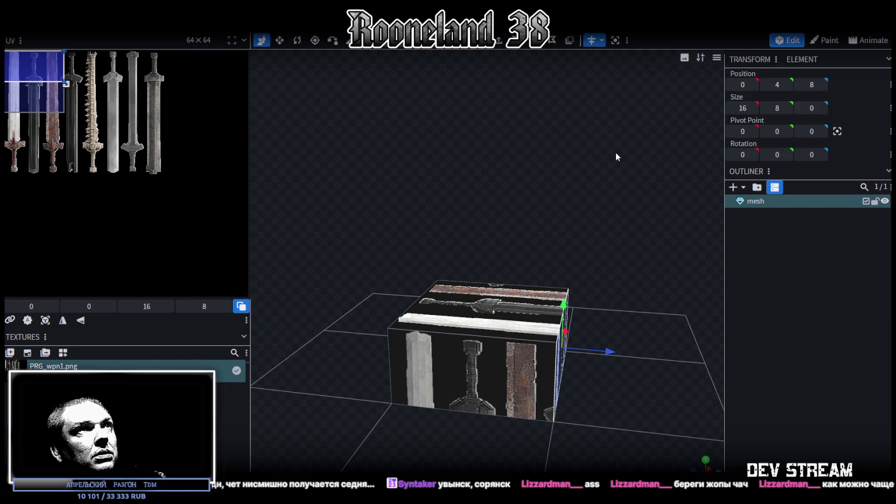
pyautogui.moveTo(616, 157); pyautogui.dragTo(600, 209)
pyautogui.moveTo(580, 417)
pyautogui.mouseDown()
pyautogui.moveTo(603, 377)
pyautogui.moveTo(535, 344)
pyautogui.moveTo(452, 375)
pyautogui.moveTo(394, 348)
pyautogui.moveTo(626, 352)
pyautogui.mouseUp()
pyautogui.moveTo(540, 353); pyautogui.dragTo(563, 352)
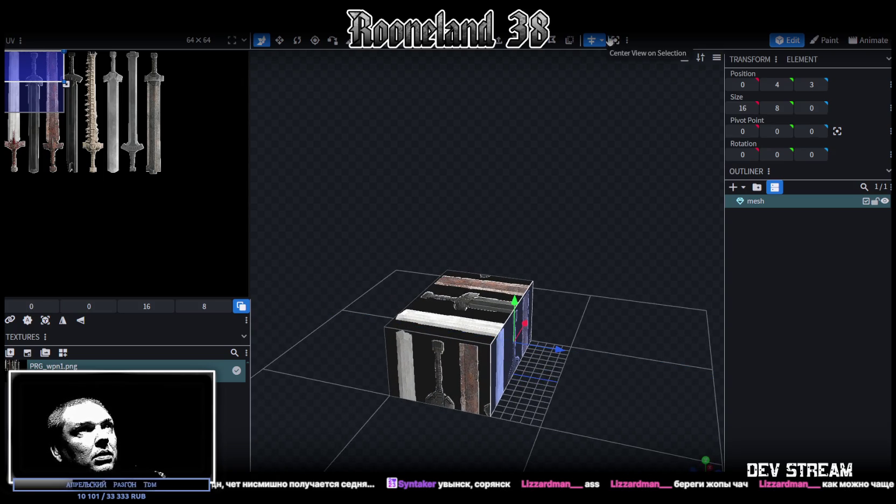
pyautogui.click(602, 40)
pyautogui.moveTo(587, 238)
pyautogui.mouseDown()
pyautogui.moveTo(609, 234)
pyautogui.moveTo(697, 256)
pyautogui.moveTo(624, 316)
pyautogui.moveTo(584, 296)
pyautogui.moveTo(552, 351)
pyautogui.moveTo(533, 337)
pyautogui.mouseUp()
pyautogui.scroll(2, 608, 237)
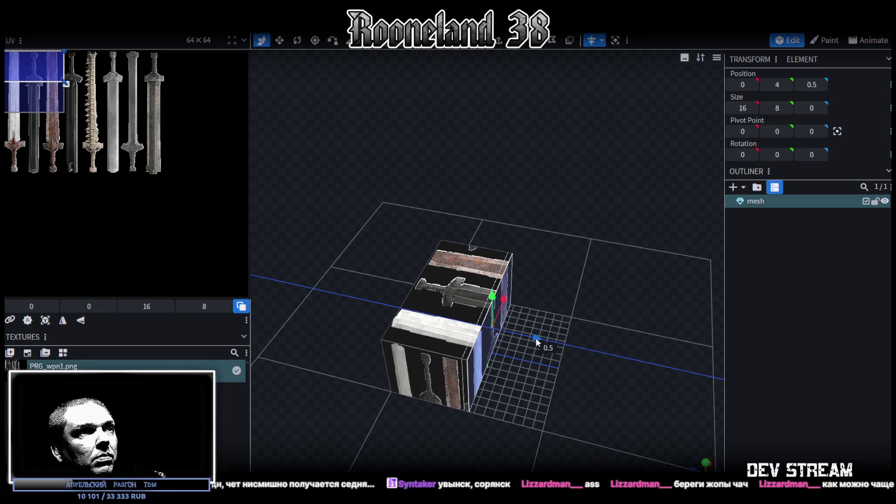
pyautogui.moveTo(591, 374); pyautogui.dragTo(401, 370)
pyautogui.moveTo(531, 326); pyautogui.dragTo(510, 330)
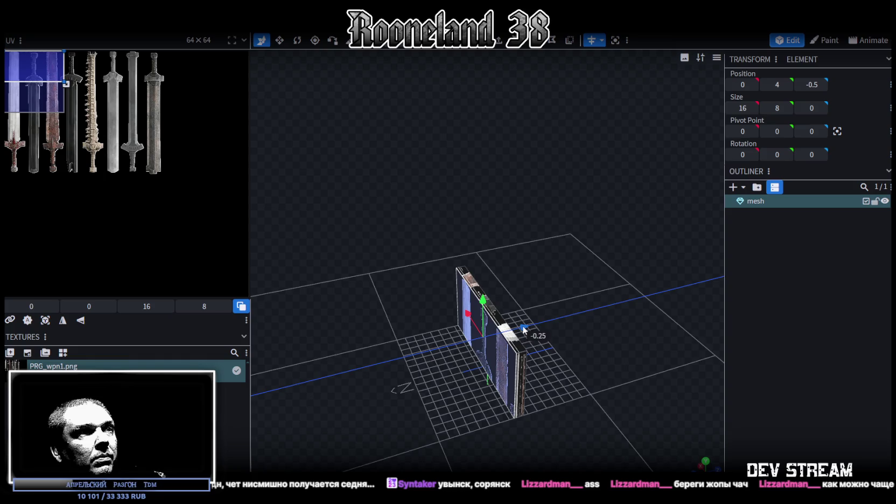
pyautogui.moveTo(402, 384)
pyautogui.mouseDown()
pyautogui.moveTo(540, 344)
pyautogui.moveTo(513, 369)
pyautogui.mouseUp()
pyautogui.moveTo(581, 382)
pyautogui.mouseDown()
pyautogui.moveTo(605, 364)
pyautogui.moveTo(546, 295)
pyautogui.mouseUp()
# Pull the slab's side face in along X to form a thin bar about one unit wide
pyautogui.click(545, 295)
pyautogui.moveTo(569, 370); pyautogui.dragTo(641, 383)
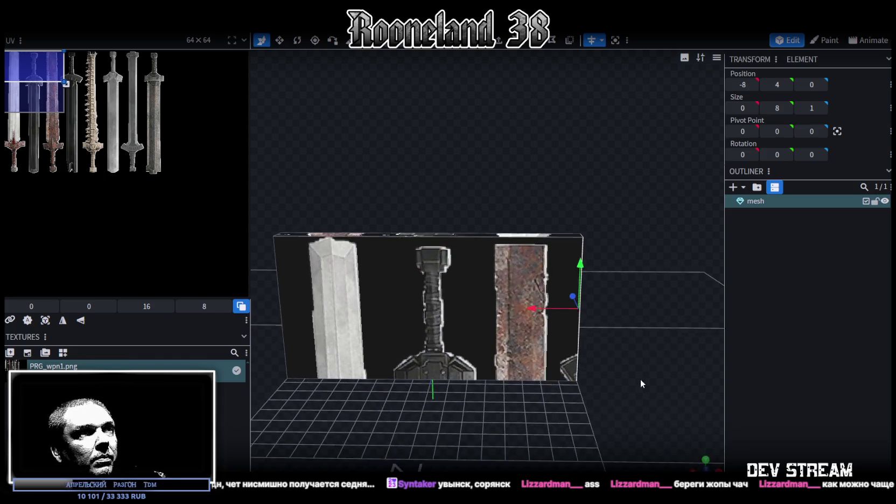
pyautogui.click(434, 325)
pyautogui.moveTo(637, 345)
pyautogui.mouseDown()
pyautogui.moveTo(561, 334)
pyautogui.moveTo(659, 380)
pyautogui.mouseUp()
pyautogui.click(554, 335)
pyautogui.moveTo(531, 310)
pyautogui.mouseDown()
pyautogui.moveTo(590, 332)
pyautogui.moveTo(473, 296)
pyautogui.moveTo(452, 299)
pyautogui.mouseUp()
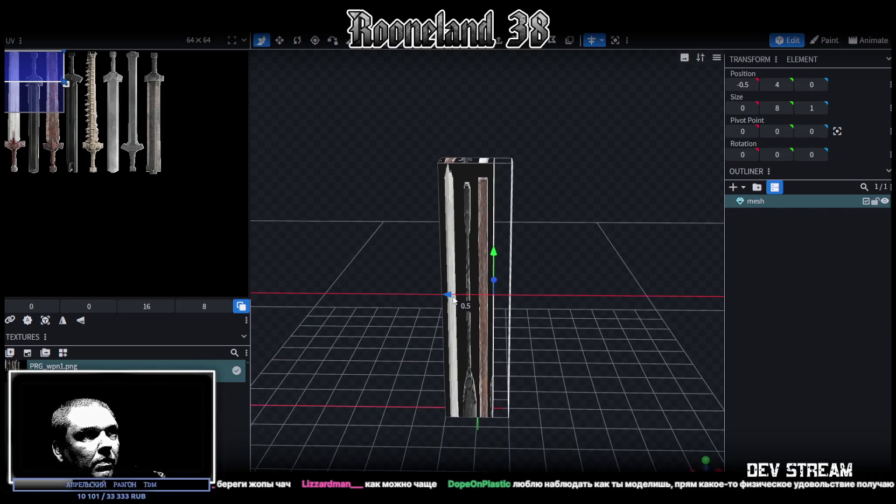
pyautogui.moveTo(576, 338); pyautogui.dragTo(529, 293)
pyautogui.click(481, 351)
pyautogui.moveTo(481, 351)
pyautogui.mouseDown()
pyautogui.moveTo(568, 216)
pyautogui.moveTo(494, 289)
pyautogui.moveTo(435, 439)
pyautogui.moveTo(540, 364)
pyautogui.moveTo(509, 255)
pyautogui.moveTo(473, 300)
pyautogui.moveTo(551, 242)
pyautogui.moveTo(576, 245)
pyautogui.mouseUp()
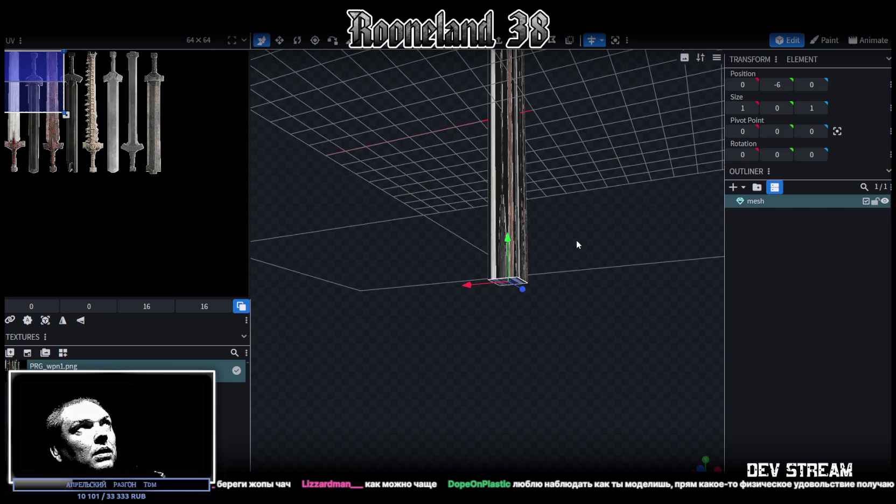
# Split the bar's bottom face off into its own mesh piece
pyautogui.moveTo(576, 240); pyautogui.dragTo(565, 240)
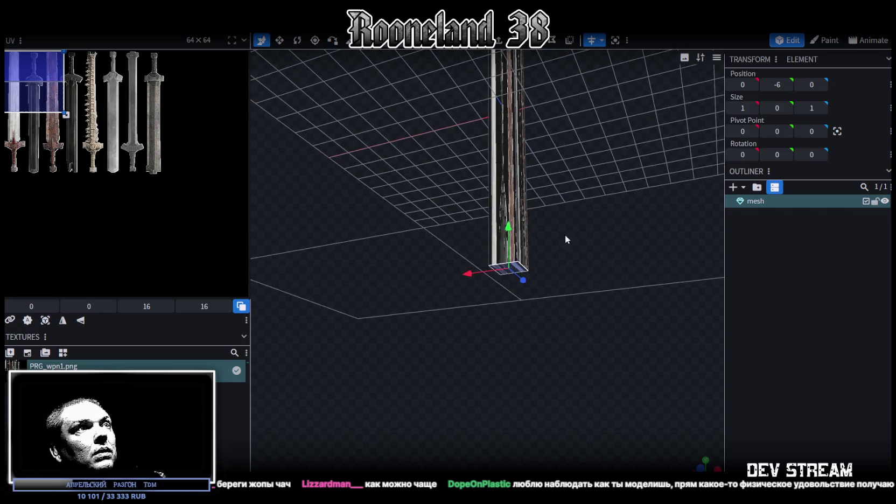
pyautogui.rightClick(517, 267)
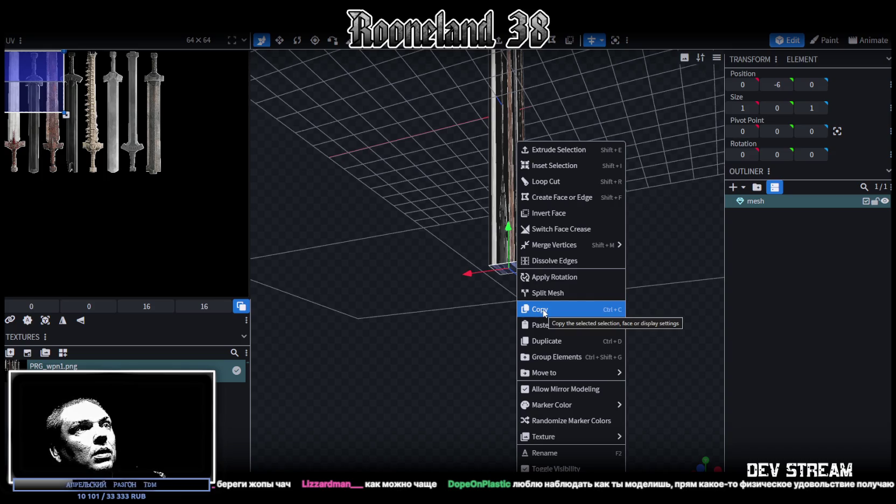
pyautogui.click(547, 293)
pyautogui.moveTo(573, 167)
pyautogui.mouseDown()
pyautogui.moveTo(579, 188)
pyautogui.moveTo(567, 221)
pyautogui.moveTo(592, 226)
pyautogui.moveTo(586, 206)
pyautogui.mouseUp()
# Try extruding the bottom face downward, undo it, and box-select the upper blade
pyautogui.press('v')
pyautogui.moveTo(460, 174)
pyautogui.mouseDown()
pyautogui.moveTo(439, 163)
pyautogui.moveTo(521, 101)
pyautogui.mouseUp()
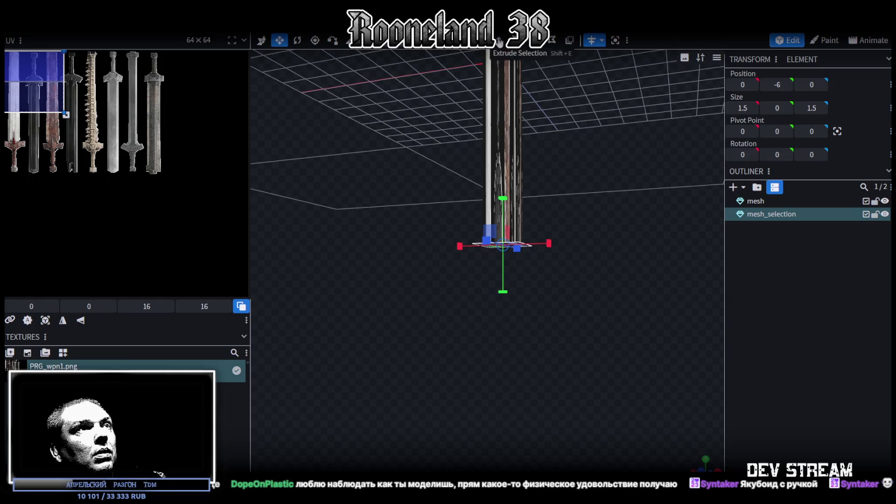
pyautogui.press('e')
pyautogui.moveTo(558, 167)
pyautogui.mouseDown()
pyautogui.moveTo(583, 177)
pyautogui.moveTo(560, 197)
pyautogui.mouseUp()
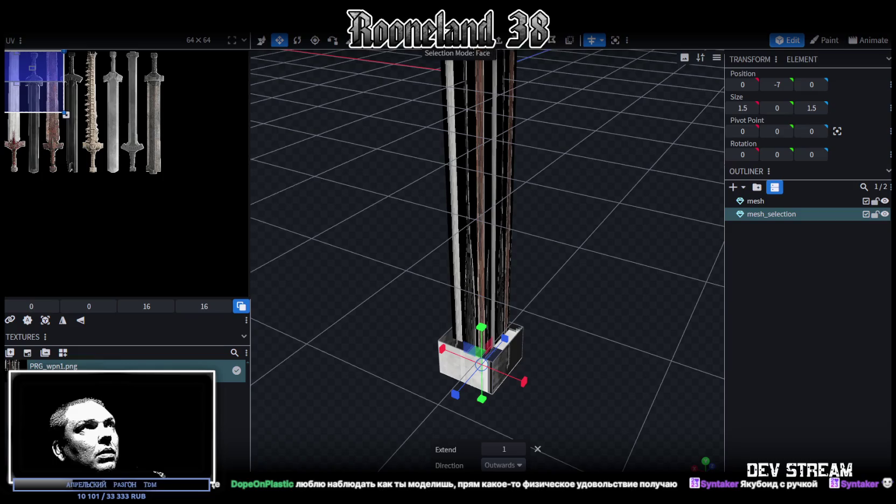
pyautogui.moveTo(560, 196); pyautogui.dragTo(424, 375)
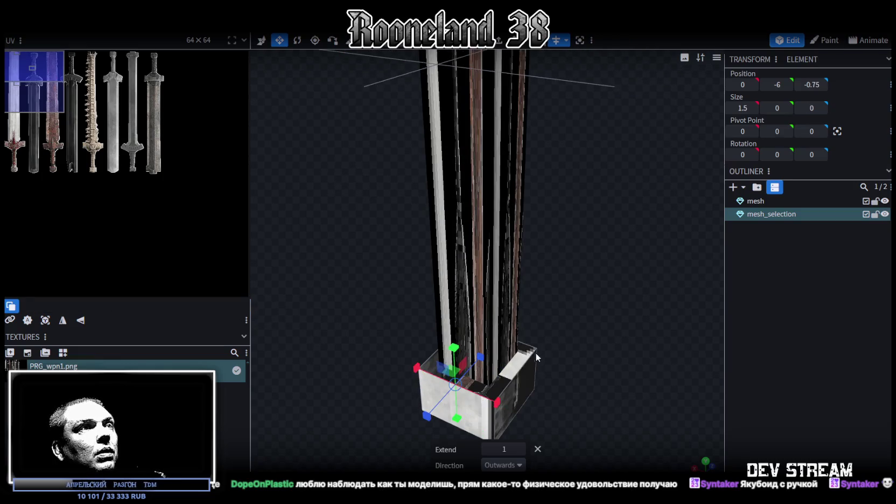
pyautogui.hotkey('ctrl', 'z')
pyautogui.moveTo(565, 343)
pyautogui.mouseDown()
pyautogui.moveTo(557, 299)
pyautogui.moveTo(586, 284)
pyautogui.mouseUp()
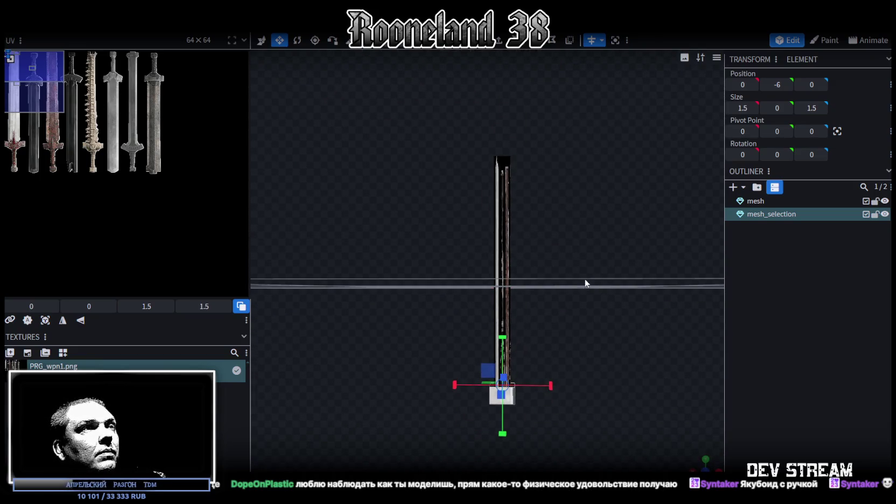
pyautogui.moveTo(431, 124); pyautogui.dragTo(607, 185)
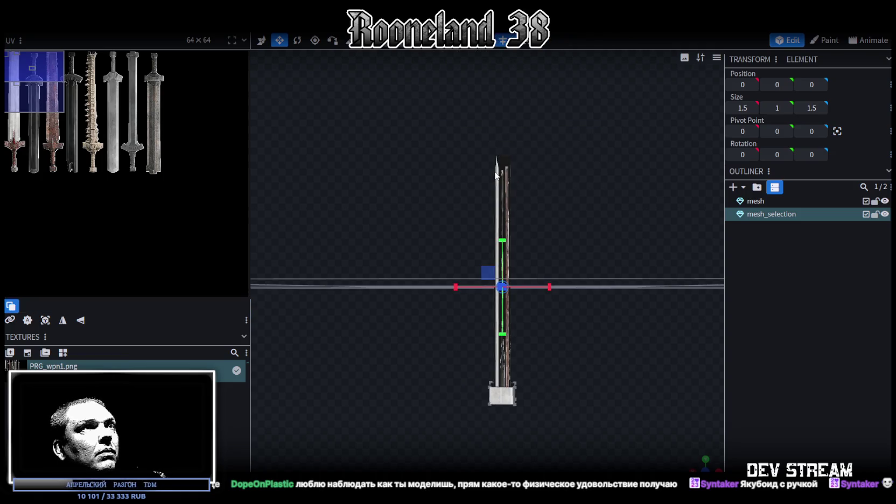
# Merge the two pieces into one mesh named RPGwpn_2sword_1
pyautogui.keyDown('shift'); pyautogui.click(755, 213); pyautogui.keyUp('shift')
pyautogui.rightClick(757, 212)
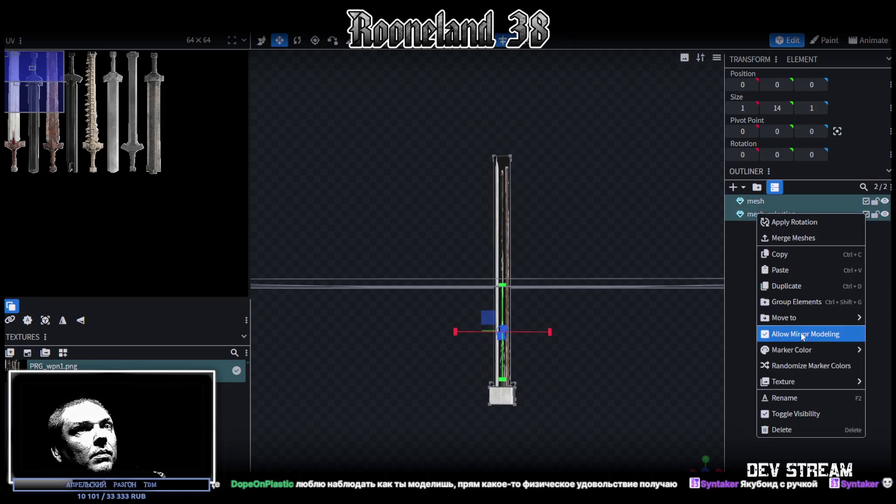
pyautogui.click(790, 237)
pyautogui.doubleClick(755, 201)
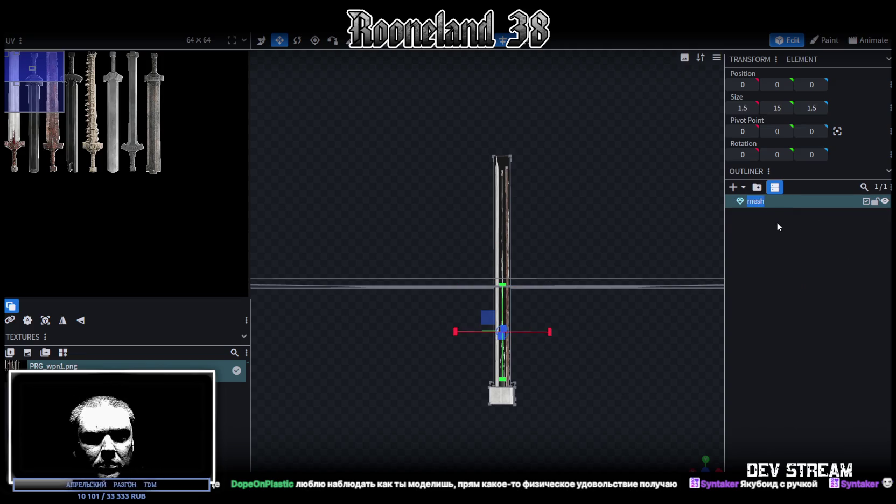
pyautogui.write('зк')
pyautogui.press('BackSpace')
pyautogui.press('BackSpace')
pyautogui.write('RPGwpn1_')
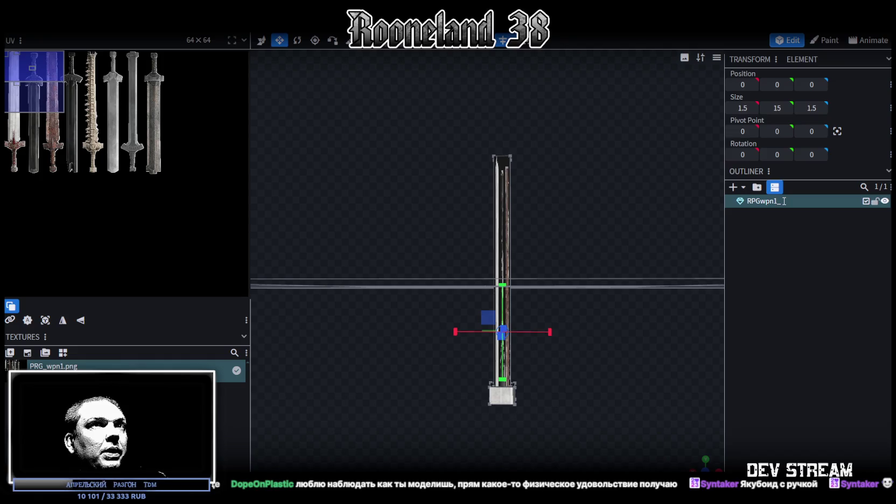
pyautogui.press('BackSpace')
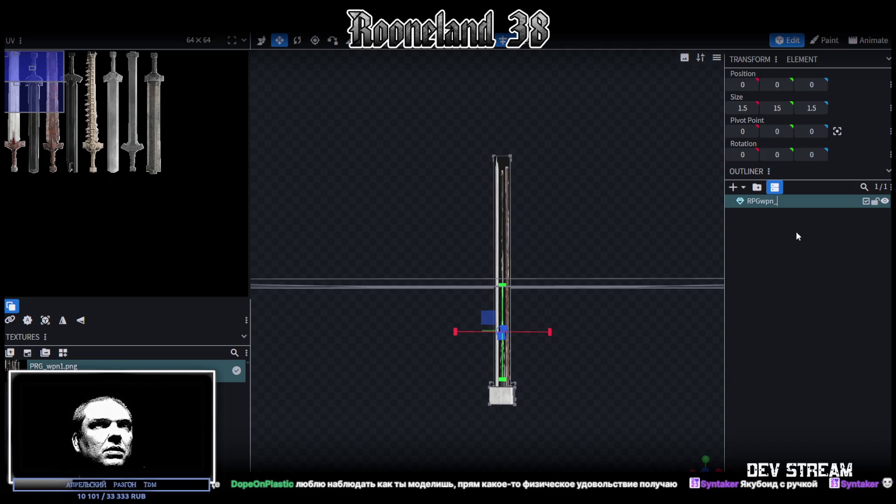
pyautogui.write('S')
pyautogui.press('BackSpace')
pyautogui.write('2sword')
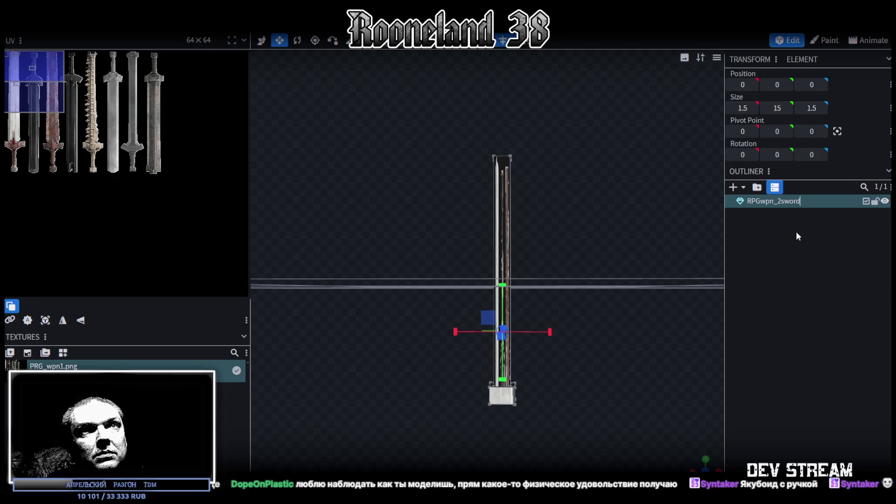
pyautogui.write('_1')
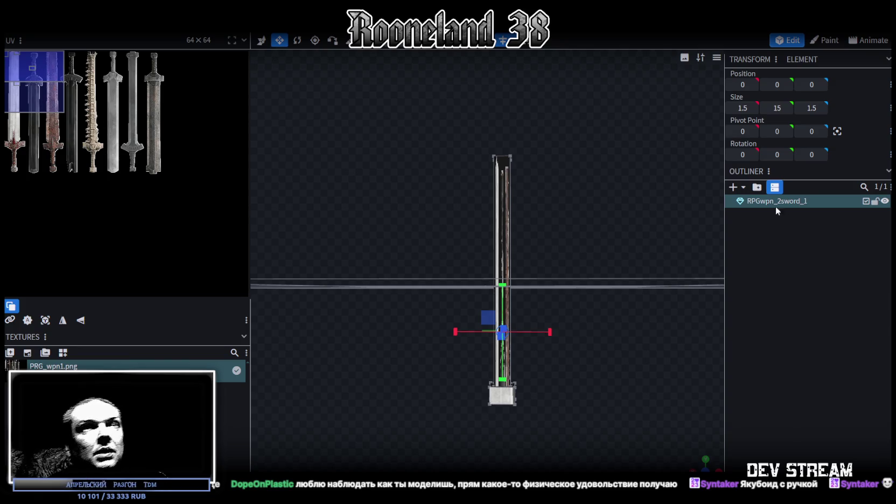
# Create a group named RPGwpn1 and move the sword mesh into it
pyautogui.click(757, 186)
pyautogui.doubleClick(765, 215)
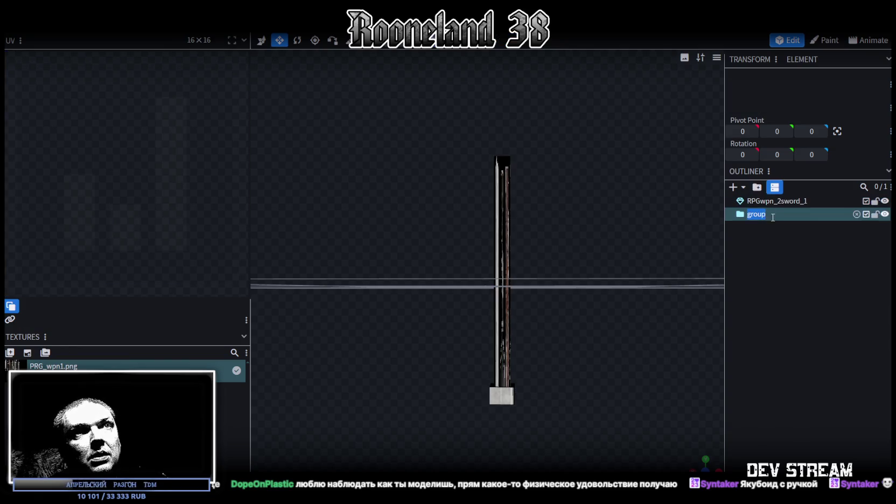
pyautogui.write('RPGwpn1')
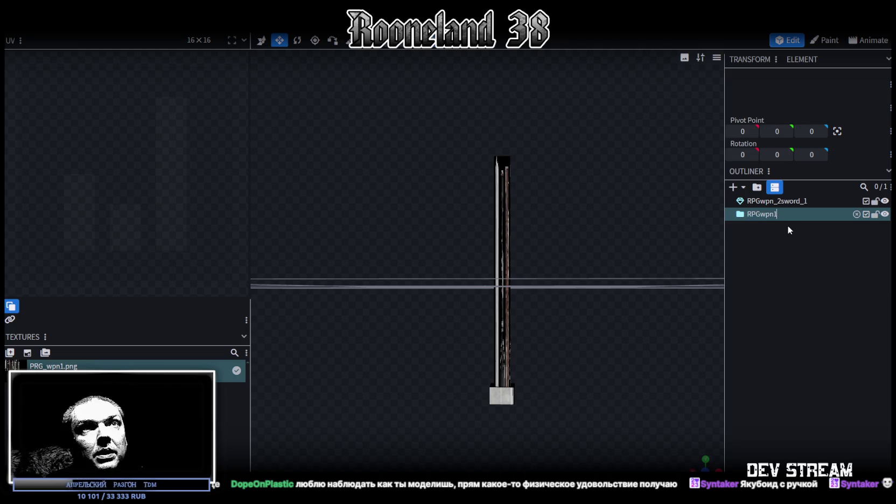
pyautogui.moveTo(780, 201); pyautogui.dragTo(774, 216)
pyautogui.moveTo(539, 313)
pyautogui.mouseDown()
pyautogui.moveTo(594, 250)
pyautogui.moveTo(568, 233)
pyautogui.mouseUp()
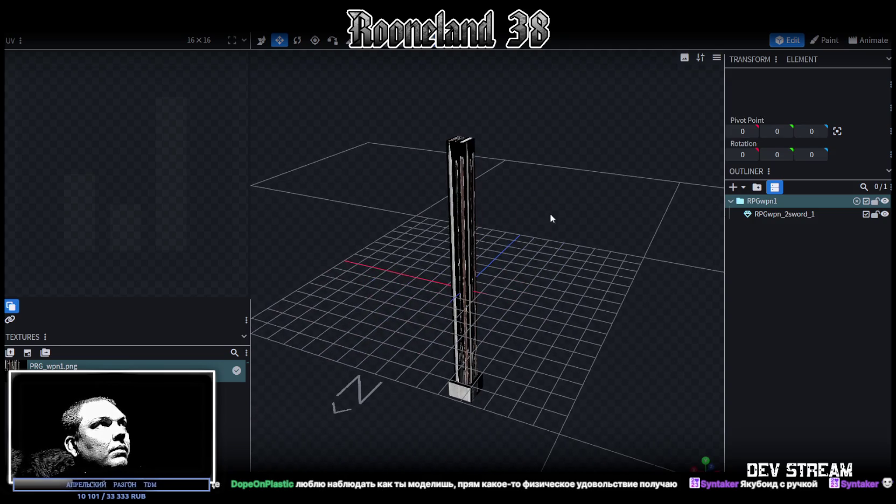
# Save the project as RPGweapon.bbmodel with Ctrl+S
pyautogui.hotkey('ctrl', 's')
pyautogui.moveTo(526, 214); pyautogui.dragTo(529, 204)
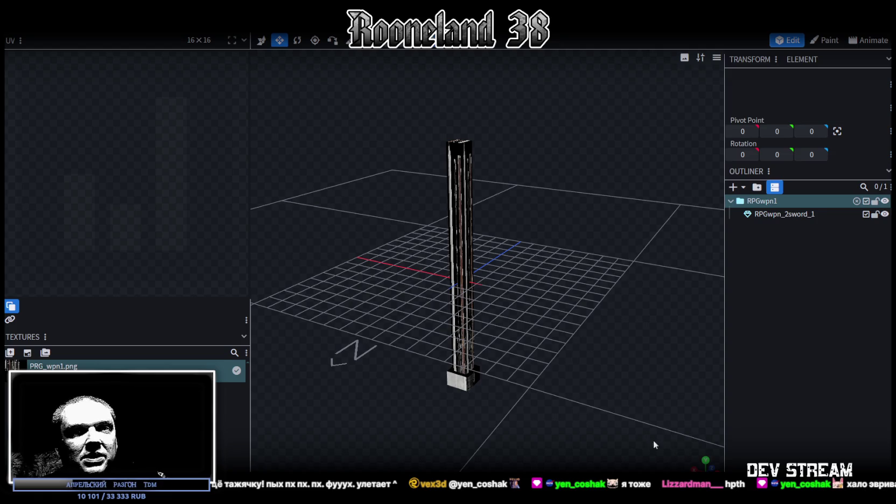
# Lower the sword mesh toward the grid, then raise it by one unit
pyautogui.moveTo(528, 307)
pyautogui.mouseDown()
pyautogui.moveTo(507, 318)
pyautogui.moveTo(515, 309)
pyautogui.mouseUp()
pyautogui.scroll(3, 511, 301)
pyautogui.click(452, 147)
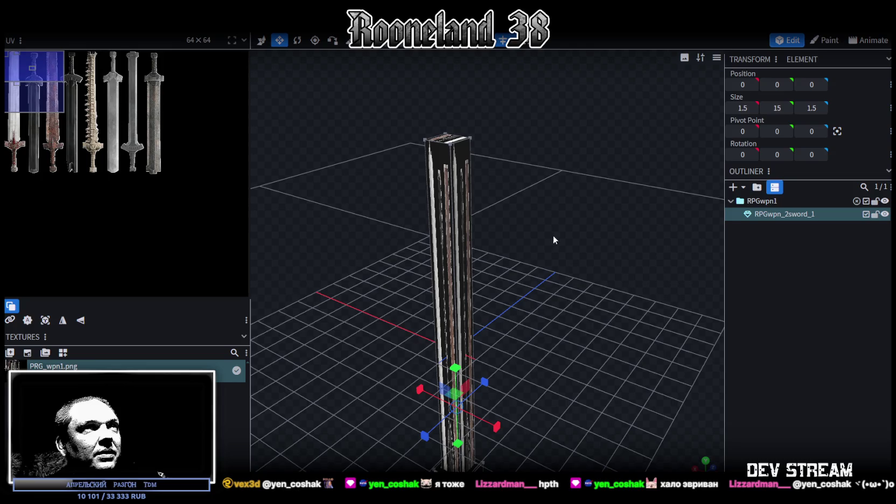
pyautogui.moveTo(448, 146)
pyautogui.mouseDown()
pyautogui.moveTo(529, 324)
pyautogui.moveTo(563, 283)
pyautogui.moveTo(543, 306)
pyautogui.moveTo(498, 162)
pyautogui.mouseUp()
pyautogui.press('v')
pyautogui.moveTo(476, 123)
pyautogui.mouseDown()
pyautogui.moveTo(480, 259)
pyautogui.moveTo(546, 331)
pyautogui.moveTo(519, 339)
pyautogui.mouseUp()
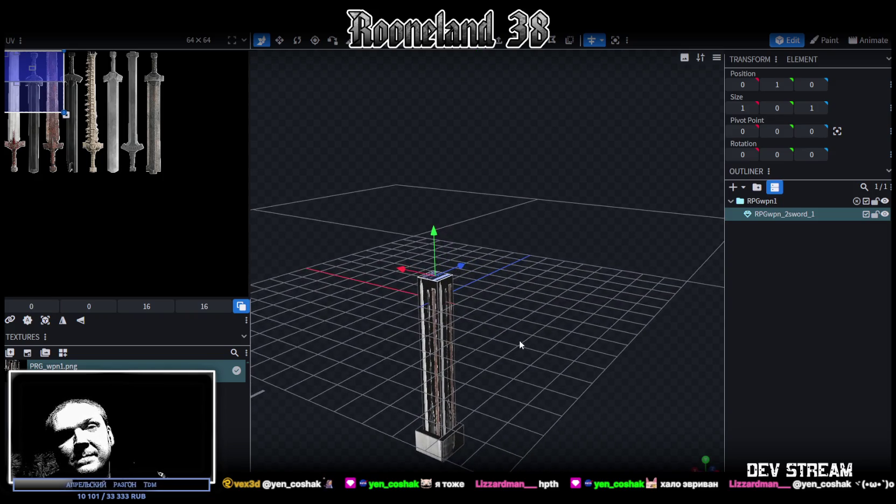
pyautogui.moveTo(518, 339)
pyautogui.mouseDown()
pyautogui.moveTo(564, 336)
pyautogui.moveTo(576, 320)
pyautogui.moveTo(564, 319)
pyautogui.mouseUp()
pyautogui.moveTo(488, 205); pyautogui.dragTo(489, 150)
pyautogui.moveTo(542, 295)
pyautogui.mouseDown()
pyautogui.moveTo(531, 334)
pyautogui.moveTo(488, 167)
pyautogui.mouseUp()
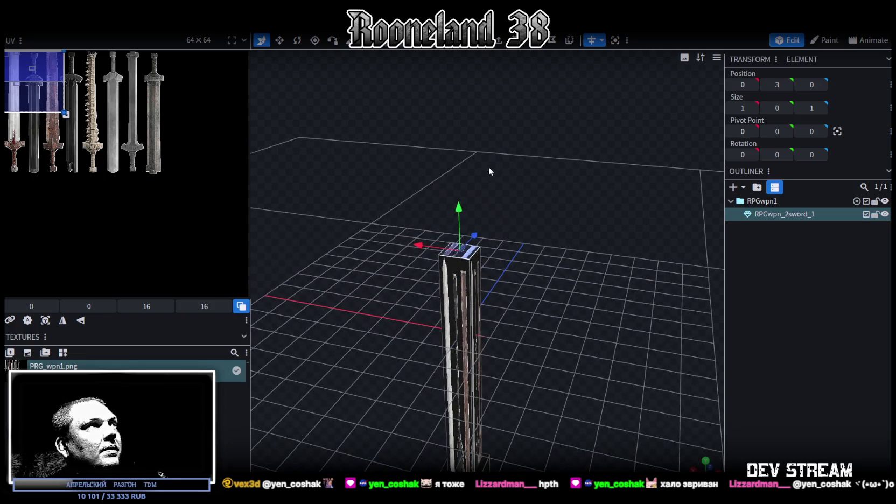
pyautogui.moveTo(509, 290)
pyautogui.mouseDown()
pyautogui.moveTo(525, 198)
pyautogui.moveTo(543, 221)
pyautogui.mouseUp()
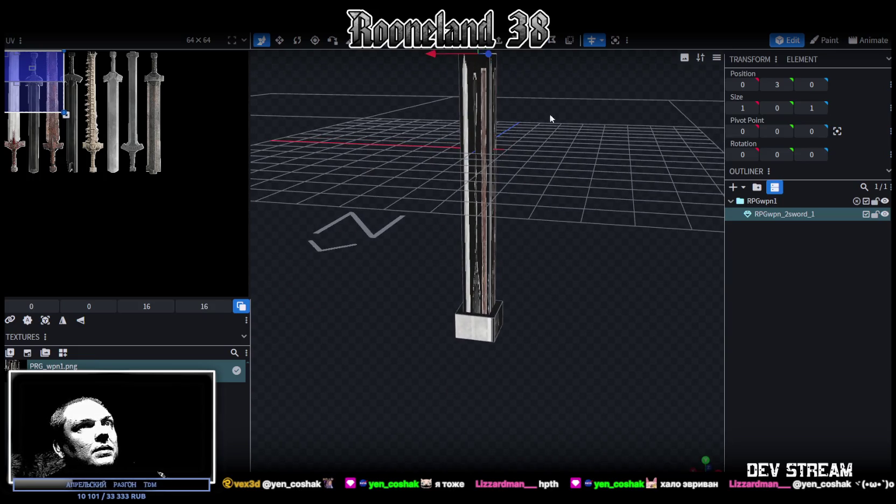
# Box-select the pommel block, copy and paste its faces, test moving them, then undo
pyautogui.moveTo(402, 383); pyautogui.dragTo(585, 264)
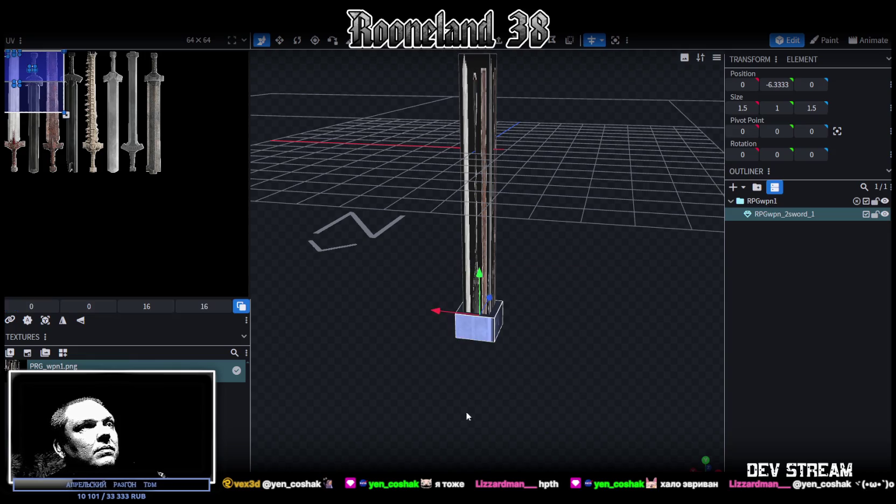
pyautogui.moveTo(470, 406); pyautogui.dragTo(486, 378)
pyautogui.moveTo(423, 326); pyautogui.dragTo(510, 285)
pyautogui.moveTo(590, 293); pyautogui.dragTo(521, 358)
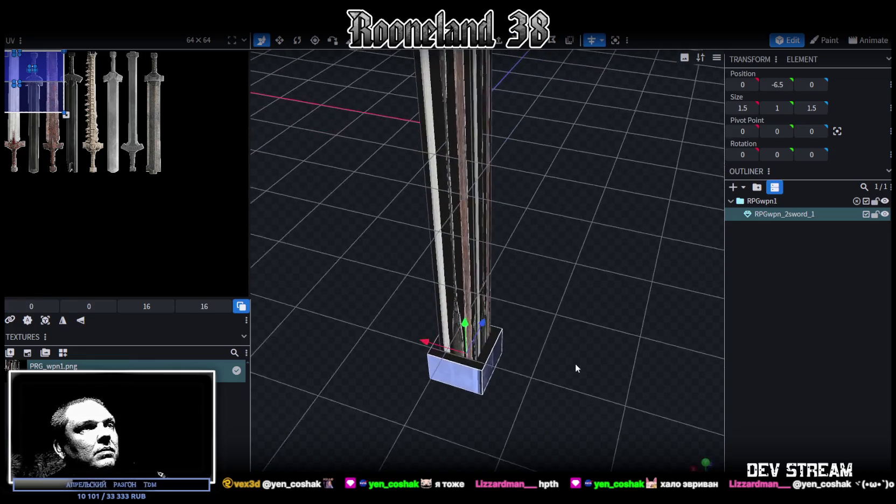
pyautogui.rightClick(483, 374)
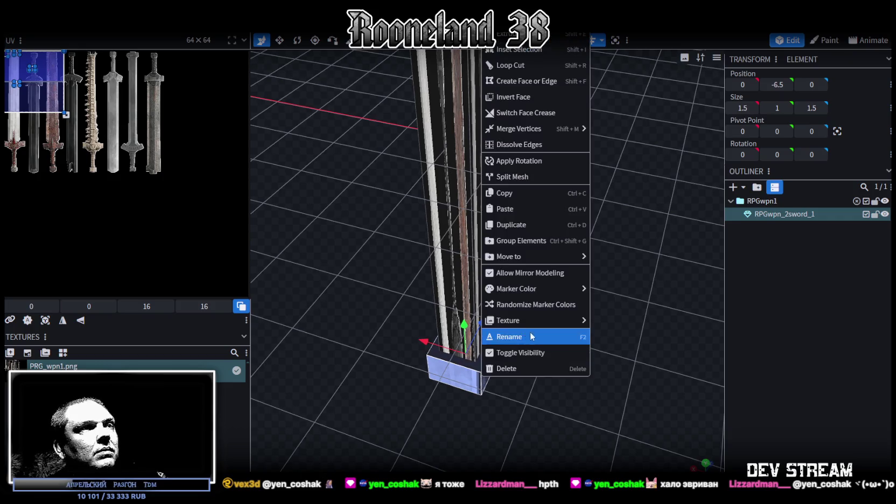
pyautogui.moveTo(592, 239); pyautogui.dragTo(641, 247)
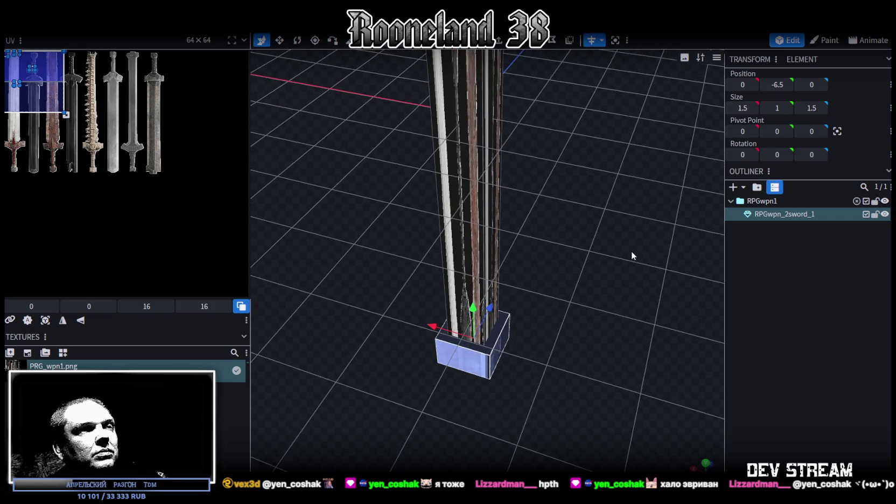
pyautogui.hotkey('ctrl', 'c')
pyautogui.hotkey('ctrl', 'v')
pyautogui.click(630, 279)
pyautogui.moveTo(599, 306); pyautogui.dragTo(561, 370)
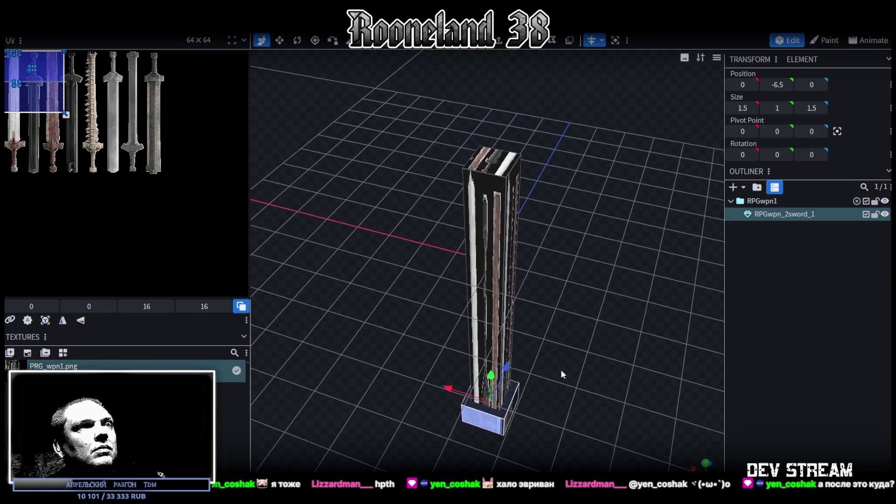
pyautogui.moveTo(498, 319)
pyautogui.mouseDown()
pyautogui.moveTo(499, 259)
pyautogui.moveTo(563, 282)
pyautogui.moveTo(617, 264)
pyautogui.moveTo(692, 269)
pyautogui.moveTo(599, 281)
pyautogui.moveTo(590, 293)
pyautogui.mouseUp()
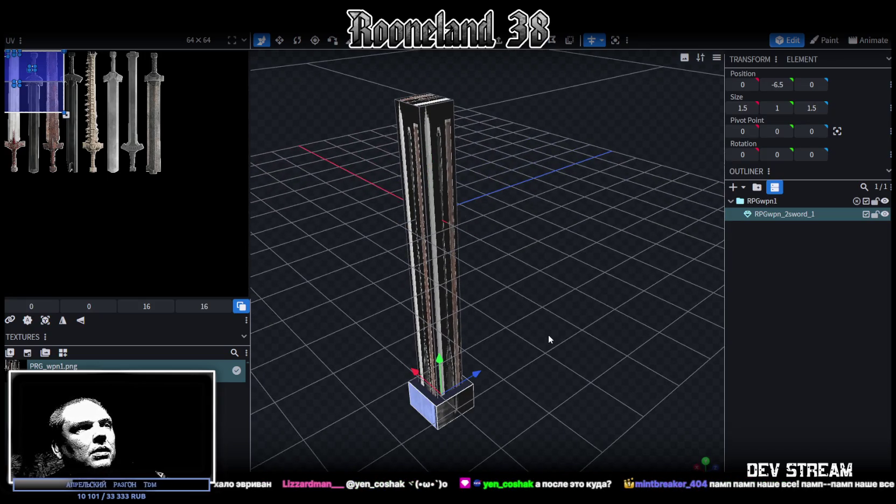
pyautogui.hotkey('ctrl', 'z')
# Select the whole bottom block and copy its six faces
pyautogui.moveTo(546, 341)
pyautogui.mouseDown()
pyautogui.moveTo(594, 303)
pyautogui.moveTo(506, 385)
pyautogui.mouseUp()
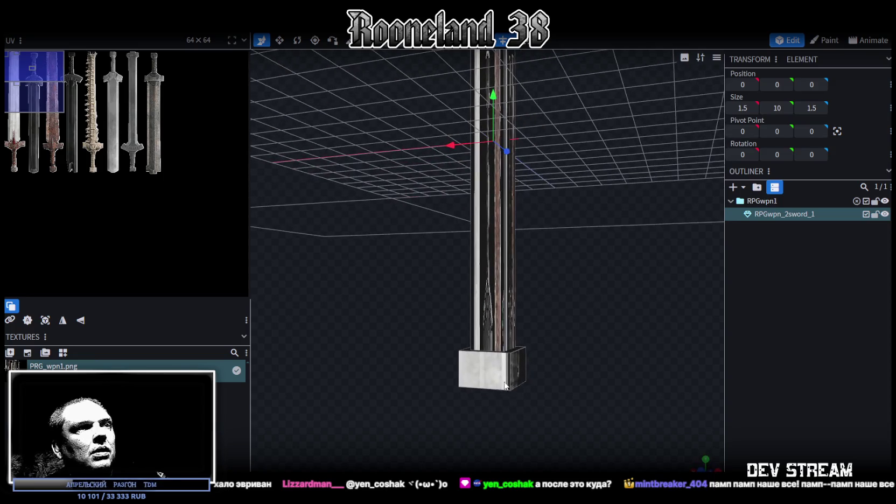
pyautogui.click(506, 385)
pyautogui.moveTo(579, 377)
pyautogui.mouseDown()
pyautogui.moveTo(543, 344)
pyautogui.moveTo(486, 374)
pyautogui.moveTo(594, 393)
pyautogui.moveTo(592, 363)
pyautogui.moveTo(558, 411)
pyautogui.moveTo(567, 388)
pyautogui.mouseUp()
pyautogui.click(592, 364)
pyautogui.click(511, 362)
pyautogui.moveTo(569, 356); pyautogui.dragTo(562, 421)
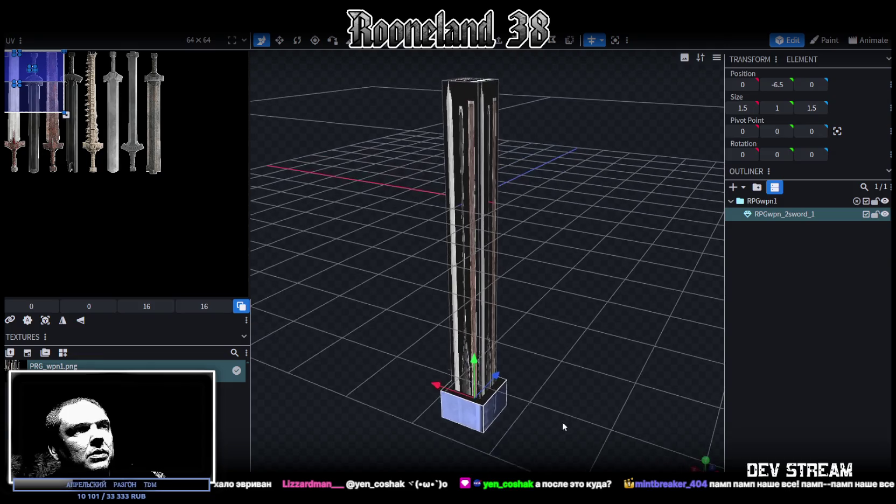
pyautogui.rightClick(483, 407)
pyautogui.moveTo(619, 387)
pyautogui.mouseDown()
pyautogui.moveTo(644, 360)
pyautogui.moveTo(638, 368)
pyautogui.mouseUp()
pyautogui.rightClick(637, 369)
pyautogui.click(661, 377)
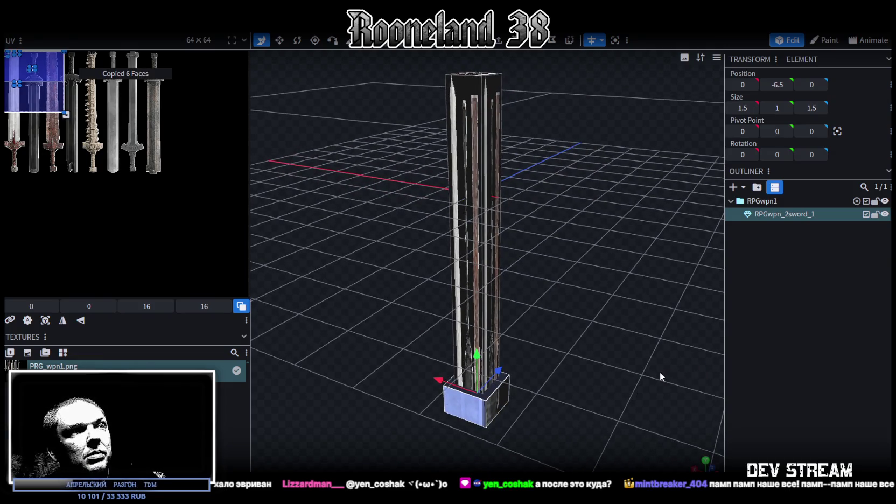
# Try raising the block up the blade, undo it, and reselect the whole bottom block
pyautogui.moveTo(476, 358); pyautogui.dragTo(480, 189)
pyautogui.moveTo(569, 333)
pyautogui.mouseDown()
pyautogui.moveTo(396, 334)
pyautogui.moveTo(718, 311)
pyautogui.moveTo(566, 315)
pyautogui.moveTo(610, 325)
pyautogui.moveTo(582, 380)
pyautogui.moveTo(604, 194)
pyautogui.mouseUp()
pyautogui.scroll(2, 595, 313)
pyautogui.hotkey('ctrl', 'z')
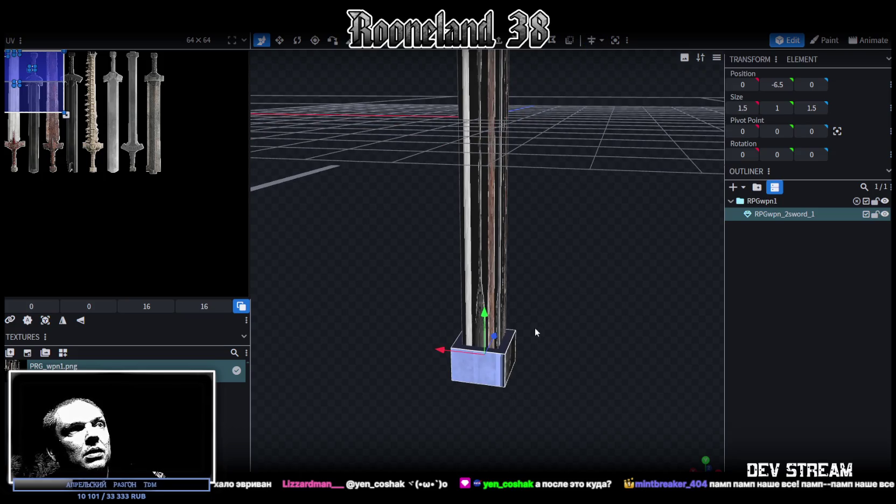
pyautogui.hotkey('ctrl', 'z')
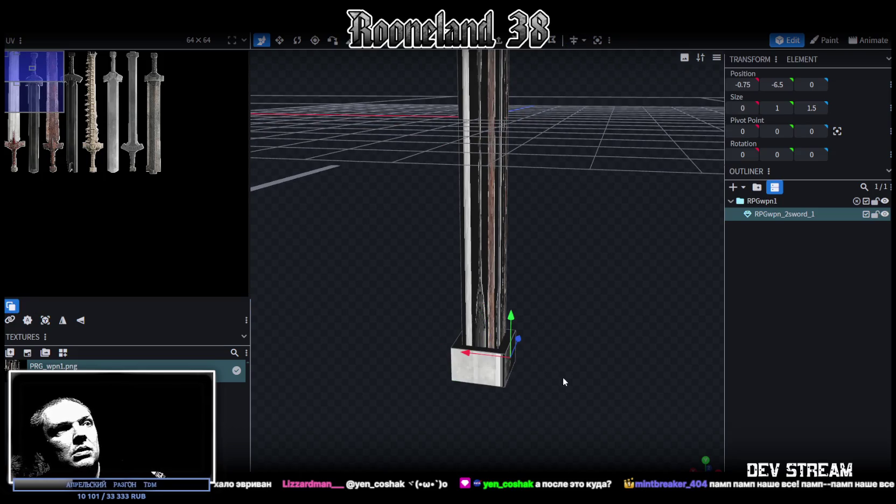
pyautogui.moveTo(563, 376); pyautogui.dragTo(540, 360)
pyautogui.click(491, 358)
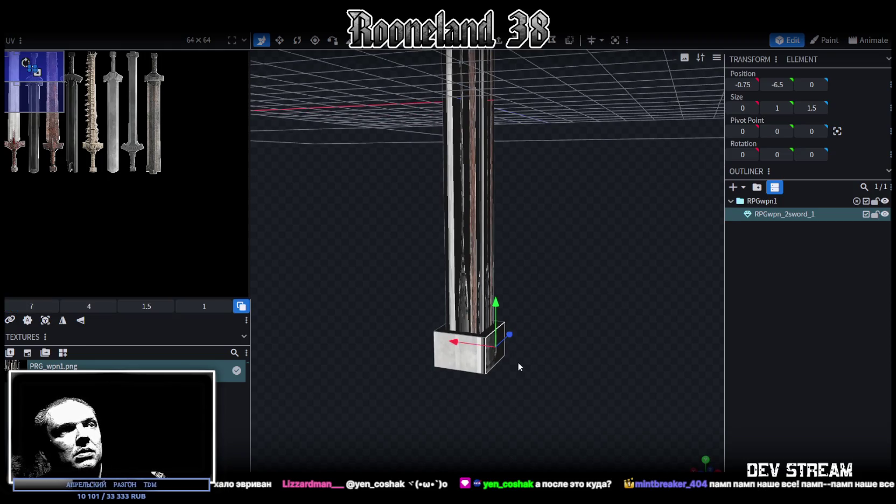
pyautogui.hotkey('ctrl', 'z')
pyautogui.moveTo(521, 363); pyautogui.dragTo(464, 352)
pyautogui.moveTo(411, 359)
pyautogui.mouseDown()
pyautogui.moveTo(559, 319)
pyautogui.moveTo(540, 376)
pyautogui.moveTo(466, 366)
pyautogui.mouseUp()
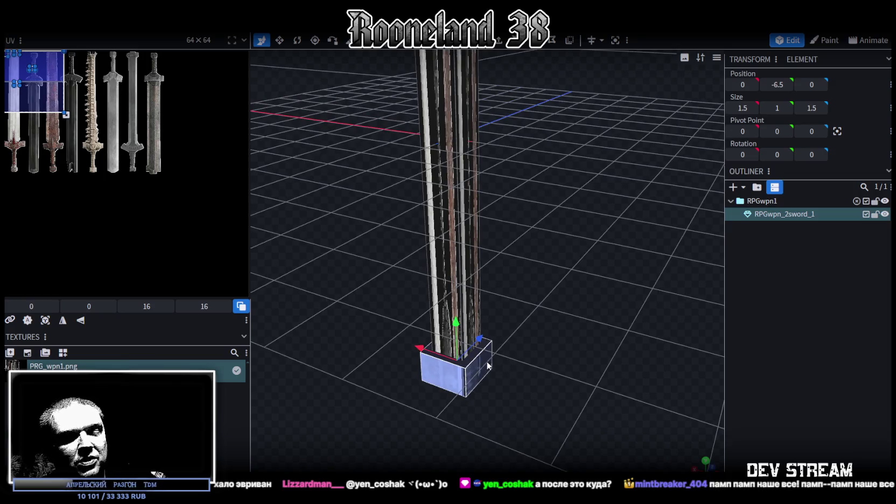
# Paste a copy of the pommel block and drag it up the blade toward Y 4
pyautogui.rightClick(520, 364)
pyautogui.click(545, 373)
pyautogui.moveTo(455, 322); pyautogui.dragTo(464, 147)
pyautogui.scroll(-3, 544, 216)
pyautogui.moveTo(544, 216); pyautogui.dragTo(701, 97)
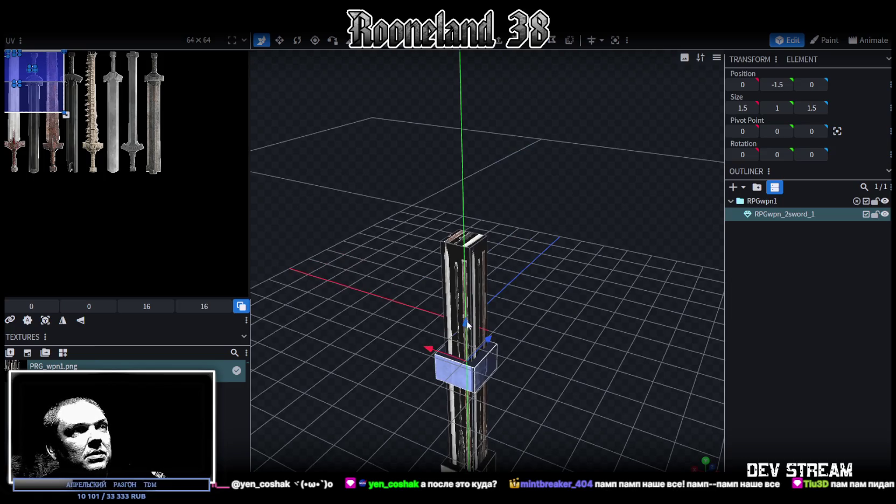
pyautogui.moveTo(467, 325); pyautogui.dragTo(485, 235)
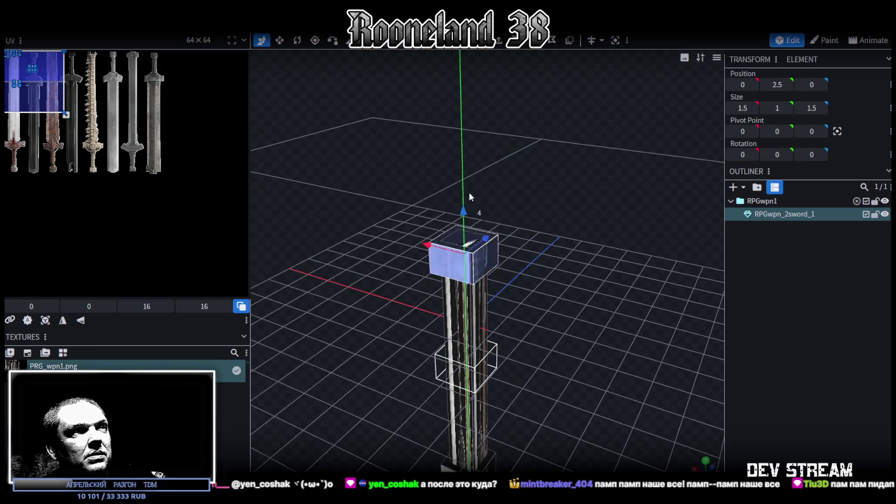
# Seat the new block at the blade's top end and lift its top face so it stands 2 units tall
pyautogui.click(480, 241)
pyautogui.moveTo(553, 297); pyautogui.dragTo(500, 253)
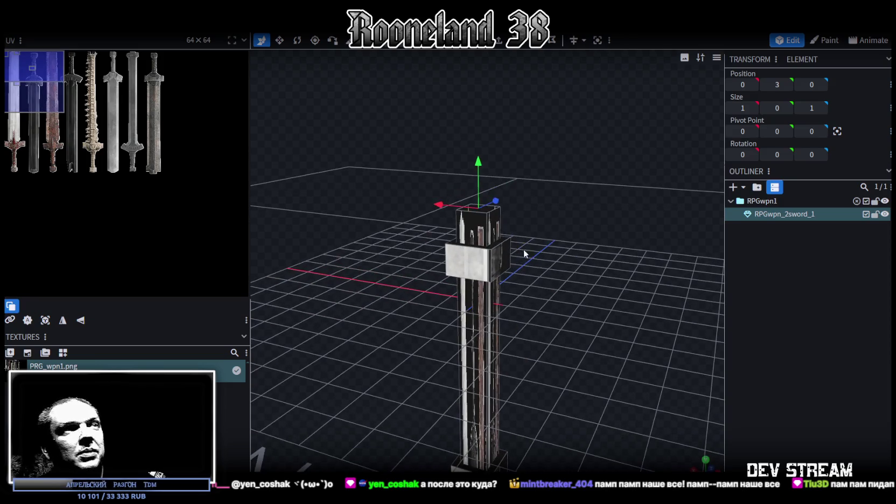
pyautogui.moveTo(543, 337); pyautogui.dragTo(581, 278)
pyautogui.hotkey('ctrl', 'z')
pyautogui.moveTo(686, 351); pyautogui.dragTo(580, 377)
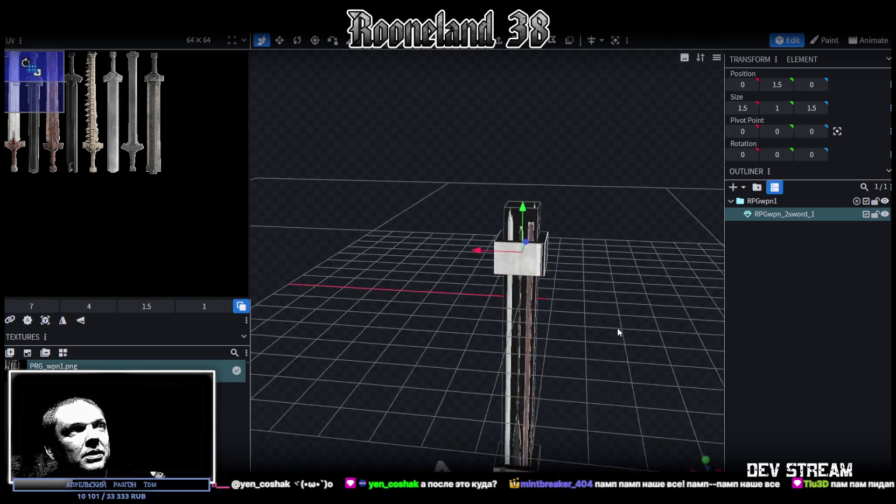
pyautogui.moveTo(481, 293); pyautogui.dragTo(478, 264)
pyautogui.moveTo(510, 324)
pyautogui.mouseDown()
pyautogui.moveTo(536, 297)
pyautogui.moveTo(505, 293)
pyautogui.moveTo(491, 325)
pyautogui.moveTo(535, 315)
pyautogui.moveTo(539, 322)
pyautogui.moveTo(529, 313)
pyautogui.moveTo(548, 320)
pyautogui.moveTo(565, 307)
pyautogui.mouseUp()
pyautogui.moveTo(560, 183)
pyautogui.mouseDown()
pyautogui.moveTo(560, 201)
pyautogui.moveTo(565, 192)
pyautogui.moveTo(444, 253)
pyautogui.mouseUp()
pyautogui.click(462, 260)
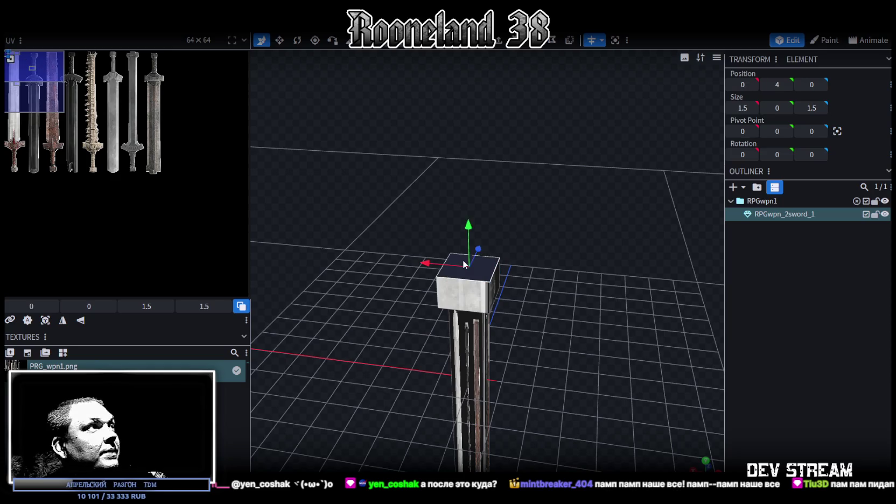
pyautogui.moveTo(467, 227)
pyautogui.mouseDown()
pyautogui.moveTo(470, 194)
pyautogui.moveTo(525, 224)
pyautogui.moveTo(521, 297)
pyautogui.moveTo(492, 243)
pyautogui.moveTo(437, 205)
pyautogui.moveTo(446, 164)
pyautogui.moveTo(498, 254)
pyautogui.moveTo(563, 278)
pyautogui.mouseUp()
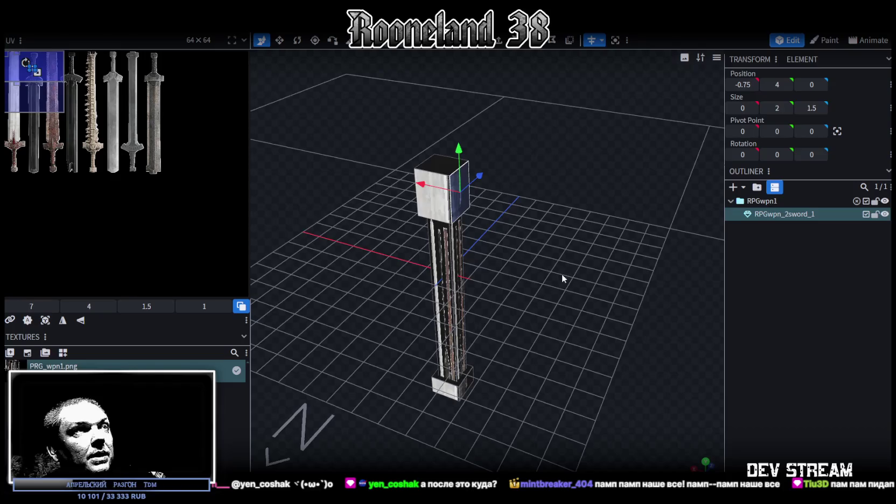
# Apply a 0.5 scale factor to the selected sword mesh through the Scale dialog
pyautogui.click(563, 277)
pyautogui.click(123, 24)
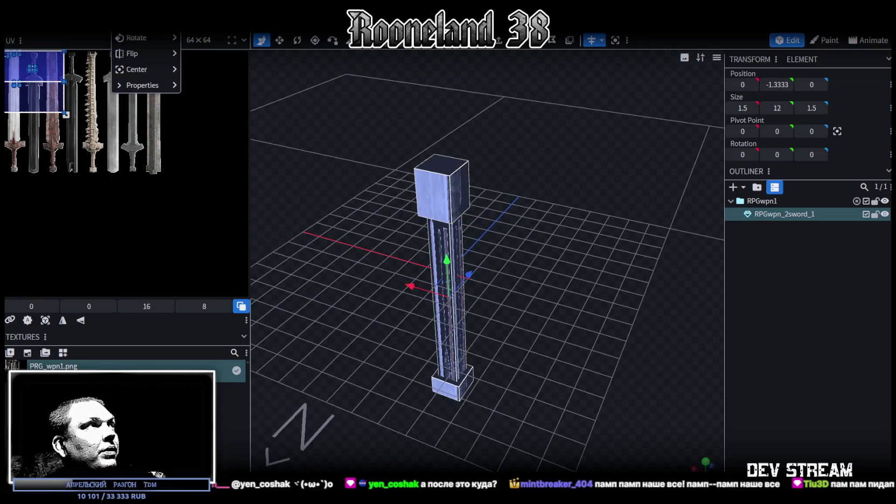
pyautogui.click(137, 38)
pyautogui.moveTo(384, 98); pyautogui.dragTo(365, 101)
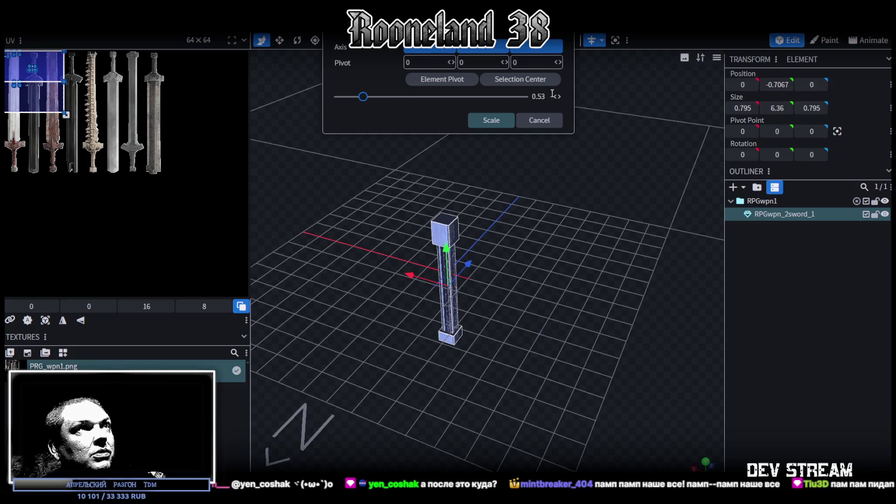
pyautogui.press('BackSpace')
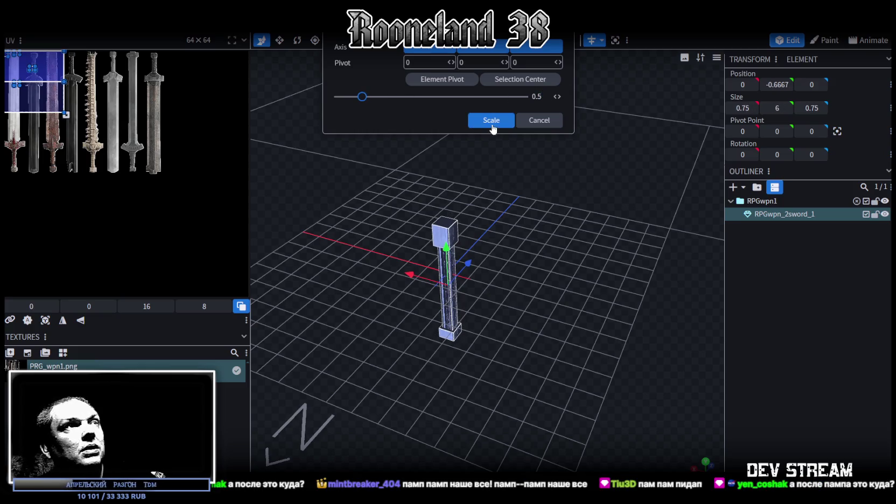
pyautogui.click(491, 120)
# Select the blade's long side faces and the side face of the top block
pyautogui.scroll(3, 518, 231)
pyautogui.click(399, 286)
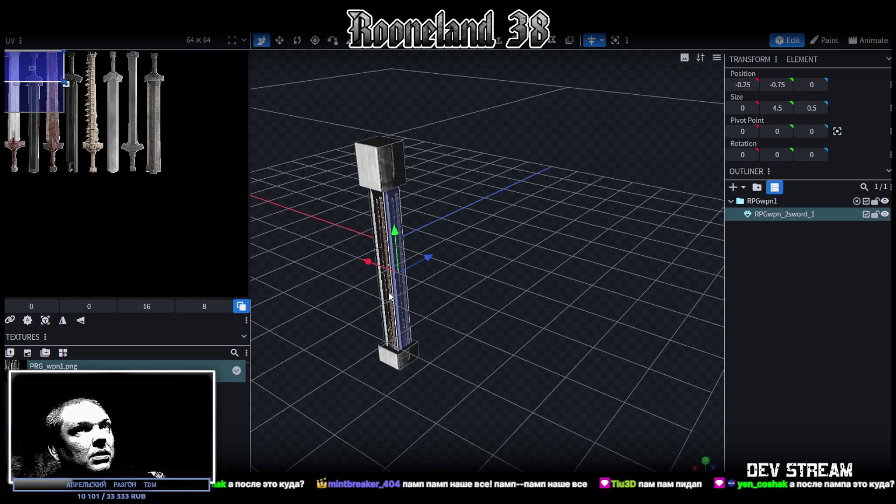
pyautogui.moveTo(389, 292)
pyautogui.mouseDown()
pyautogui.moveTo(526, 290)
pyautogui.moveTo(506, 237)
pyautogui.moveTo(572, 211)
pyautogui.mouseUp()
pyautogui.click(488, 215)
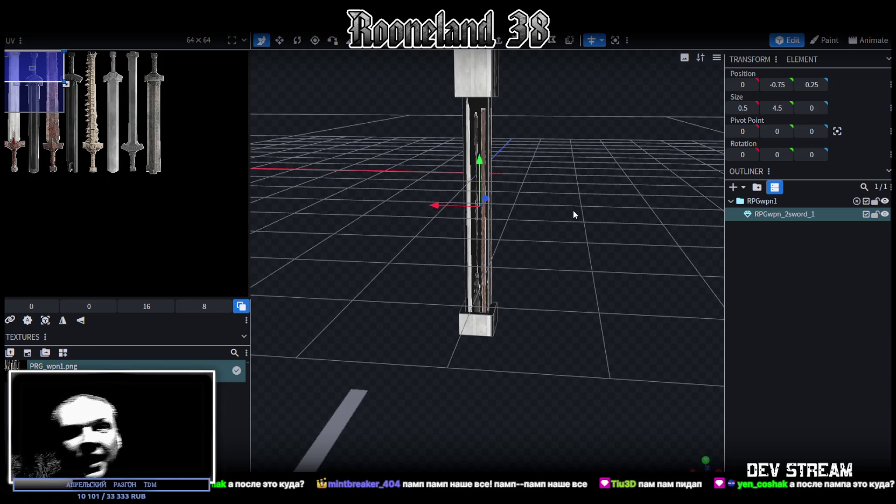
pyautogui.moveTo(572, 210)
pyautogui.mouseDown()
pyautogui.moveTo(534, 310)
pyautogui.moveTo(462, 207)
pyautogui.moveTo(518, 246)
pyautogui.moveTo(511, 208)
pyautogui.moveTo(523, 190)
pyautogui.mouseUp()
pyautogui.click(462, 207)
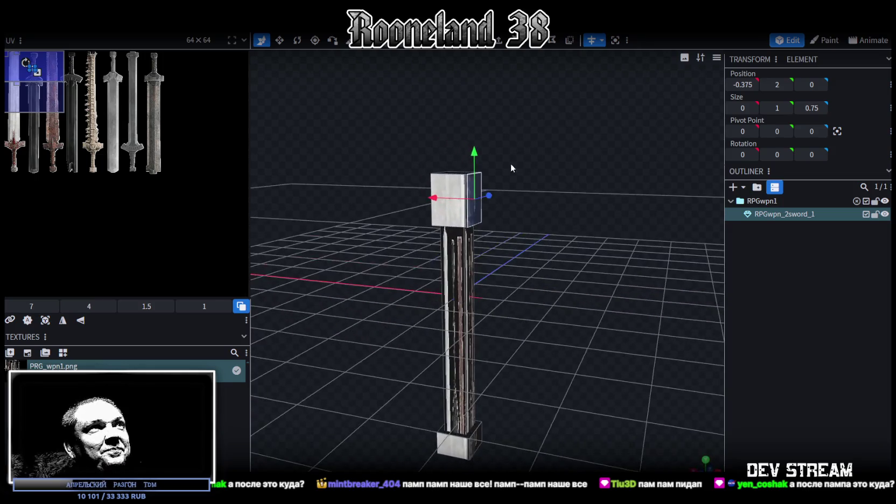
# Extrude the top block's side face one unit outward and stretch the new arm slightly upward
pyautogui.click(499, 43)
pyautogui.moveTo(579, 221)
pyautogui.mouseDown()
pyautogui.moveTo(558, 233)
pyautogui.moveTo(589, 213)
pyautogui.moveTo(563, 210)
pyautogui.moveTo(540, 252)
pyautogui.moveTo(535, 245)
pyautogui.moveTo(471, 268)
pyautogui.moveTo(615, 230)
pyautogui.mouseUp()
pyautogui.press('v')
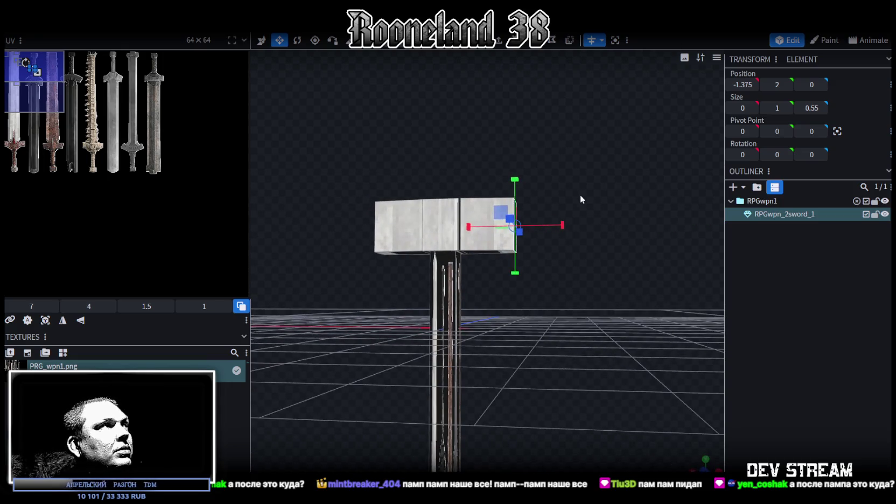
pyautogui.press('s')
pyautogui.moveTo(518, 179)
pyautogui.mouseDown()
pyautogui.moveTo(516, 169)
pyautogui.moveTo(563, 226)
pyautogui.moveTo(549, 203)
pyautogui.moveTo(504, 225)
pyautogui.moveTo(523, 193)
pyautogui.moveTo(536, 212)
pyautogui.mouseUp()
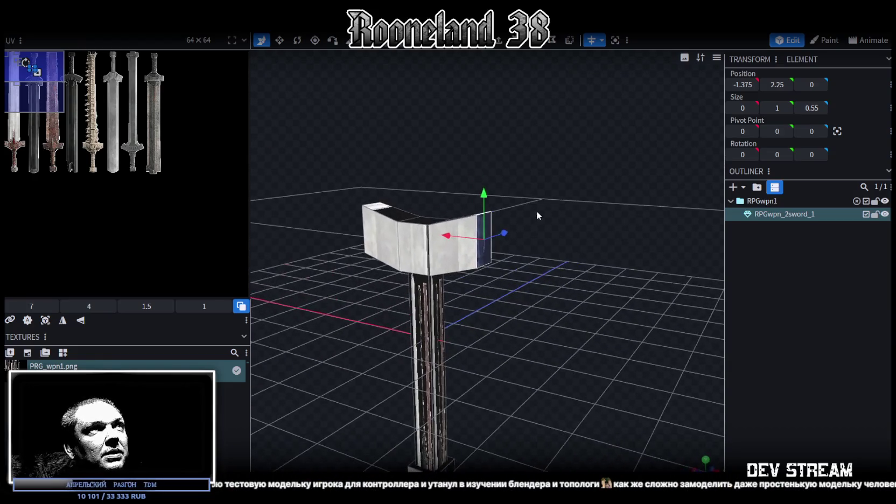
# Extrude the arm one more unit, taper its end face and raise it to 2.35
pyautogui.press('e')
pyautogui.moveTo(548, 171)
pyautogui.mouseDown()
pyautogui.moveTo(587, 220)
pyautogui.moveTo(509, 267)
pyautogui.moveTo(482, 263)
pyautogui.mouseUp()
pyautogui.press('v')
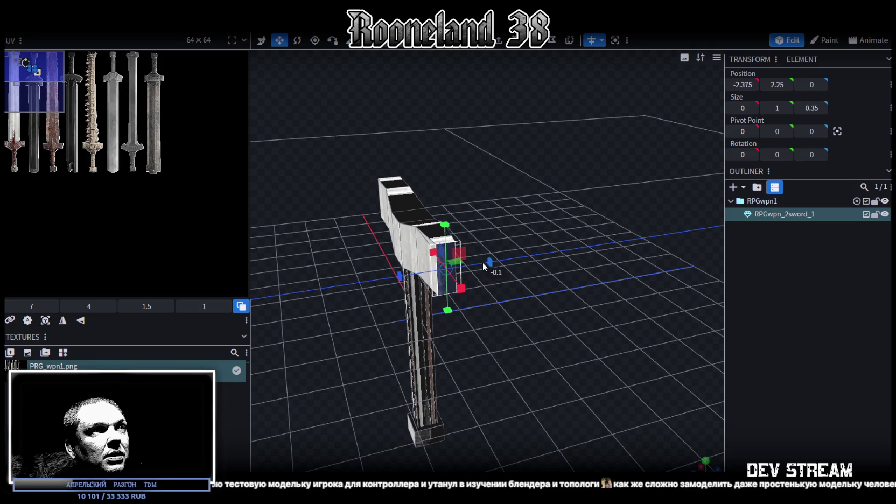
pyautogui.moveTo(445, 225)
pyautogui.mouseDown()
pyautogui.moveTo(448, 242)
pyautogui.moveTo(640, 273)
pyautogui.moveTo(616, 188)
pyautogui.mouseUp()
pyautogui.press('v')
pyautogui.moveTo(567, 170); pyautogui.dragTo(565, 165)
pyautogui.moveTo(599, 196)
pyautogui.mouseDown()
pyautogui.moveTo(628, 227)
pyautogui.moveTo(633, 200)
pyautogui.moveTo(632, 208)
pyautogui.mouseUp()
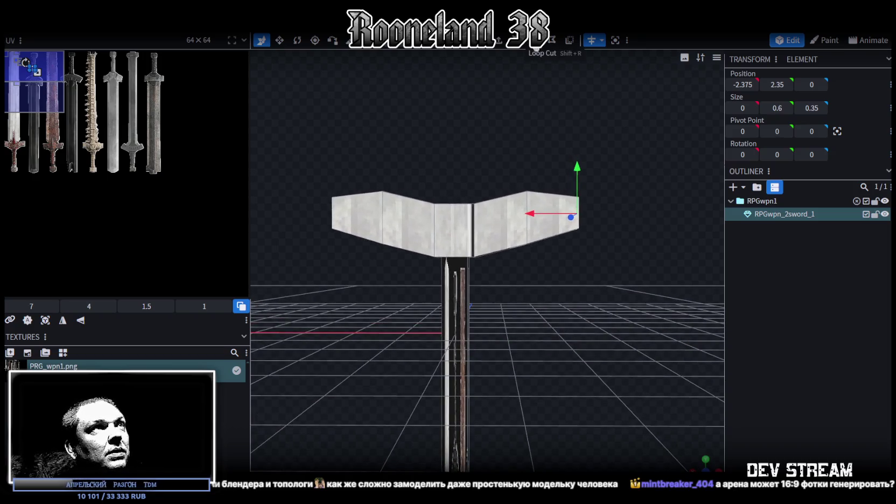
# Widen the crossguard's underside to 3.35 and raise it by 0.3
pyautogui.moveTo(555, 328); pyautogui.dragTo(579, 296)
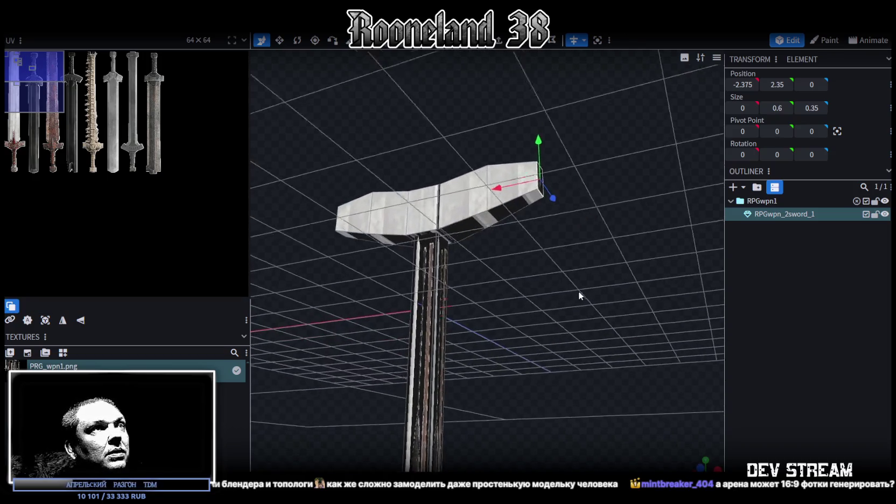
pyautogui.click(492, 216)
pyautogui.moveTo(492, 216); pyautogui.dragTo(549, 276)
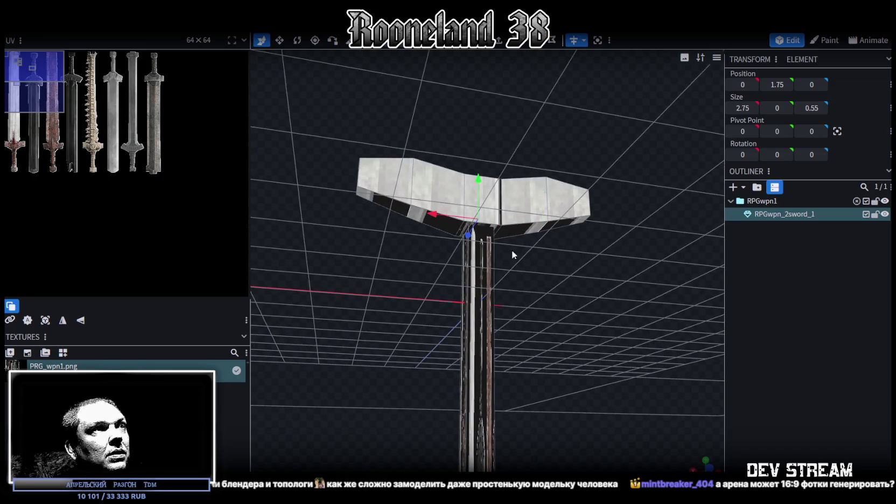
pyautogui.moveTo(406, 210); pyautogui.dragTo(603, 317)
pyautogui.press('v')
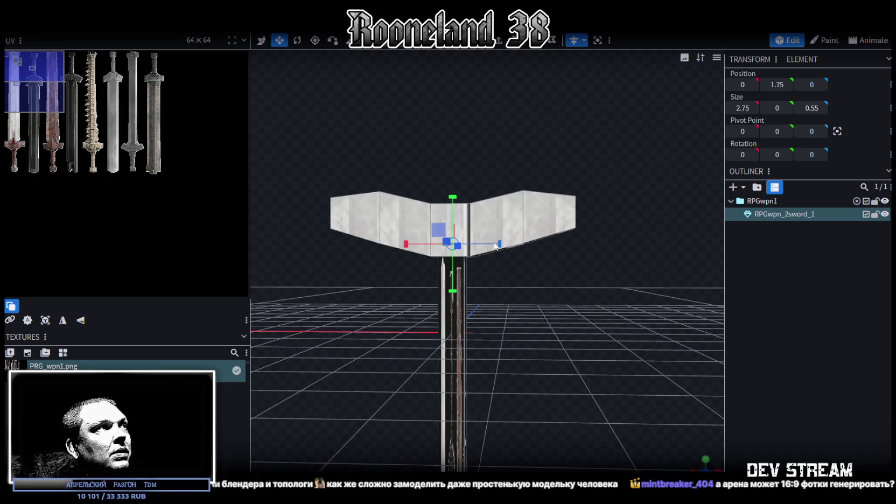
pyautogui.moveTo(498, 245); pyautogui.dragTo(513, 246)
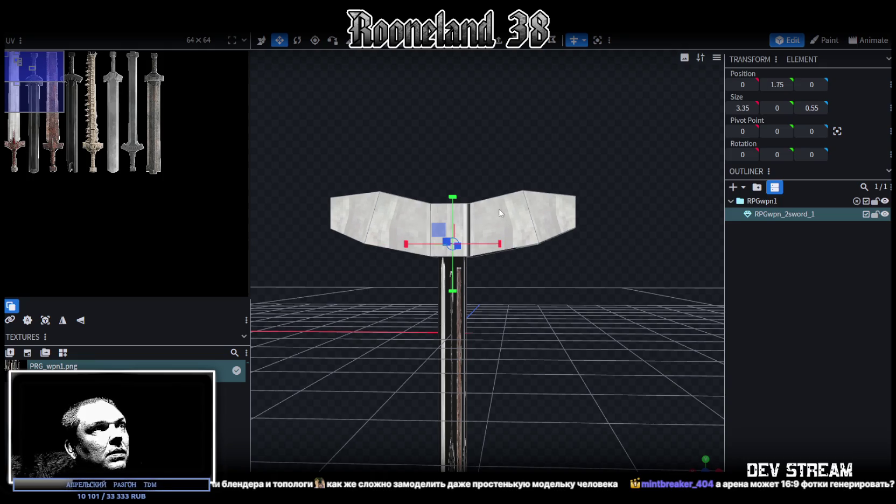
pyautogui.press('v')
pyautogui.moveTo(452, 203); pyautogui.dragTo(451, 188)
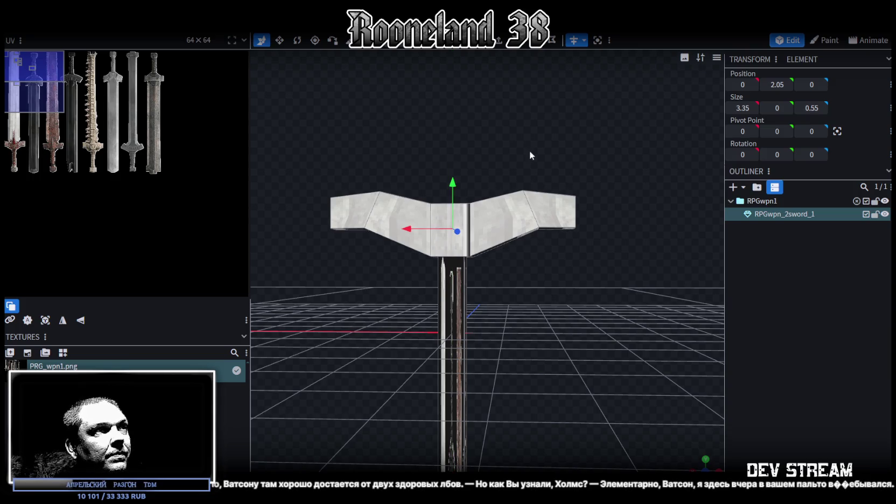
# Nudge the arm's end face and lift the arm tip's top edge to 2.85
pyautogui.moveTo(529, 151); pyautogui.dragTo(572, 133)
pyautogui.moveTo(571, 133); pyautogui.dragTo(505, 135, button='right')
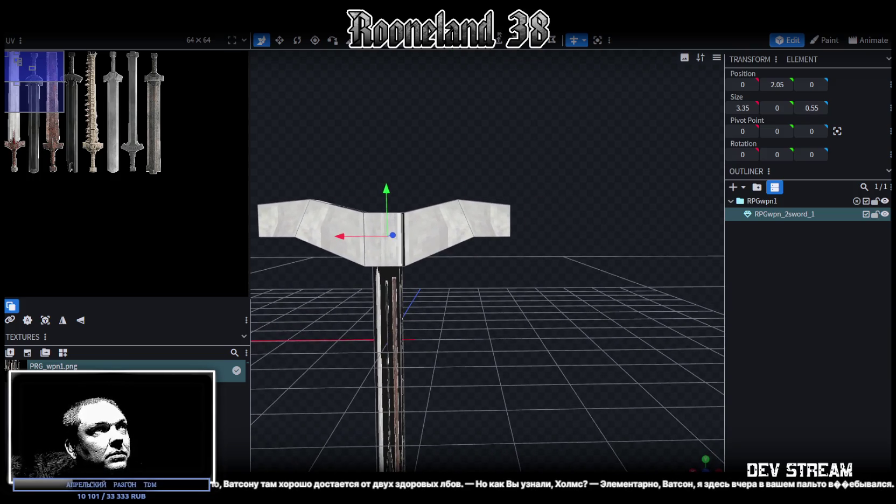
pyautogui.click(492, 225)
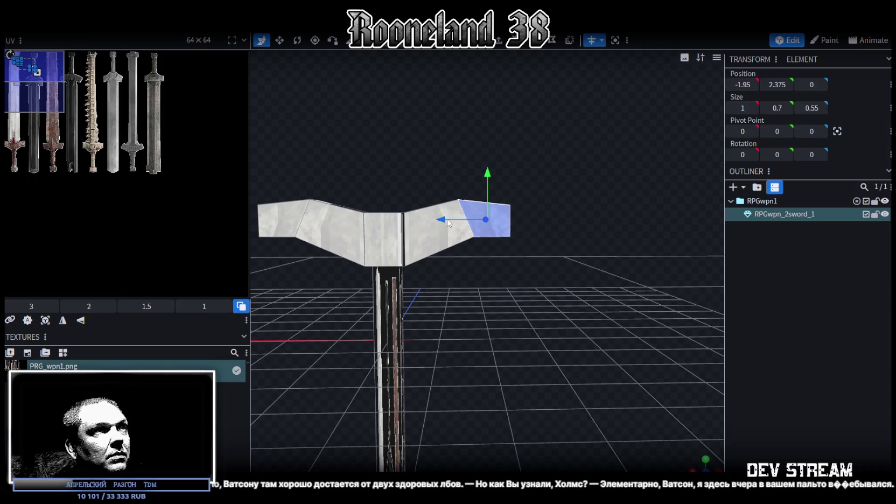
pyautogui.moveTo(449, 223); pyautogui.dragTo(438, 222)
pyautogui.moveTo(548, 199); pyautogui.dragTo(555, 221)
pyautogui.click(502, 224)
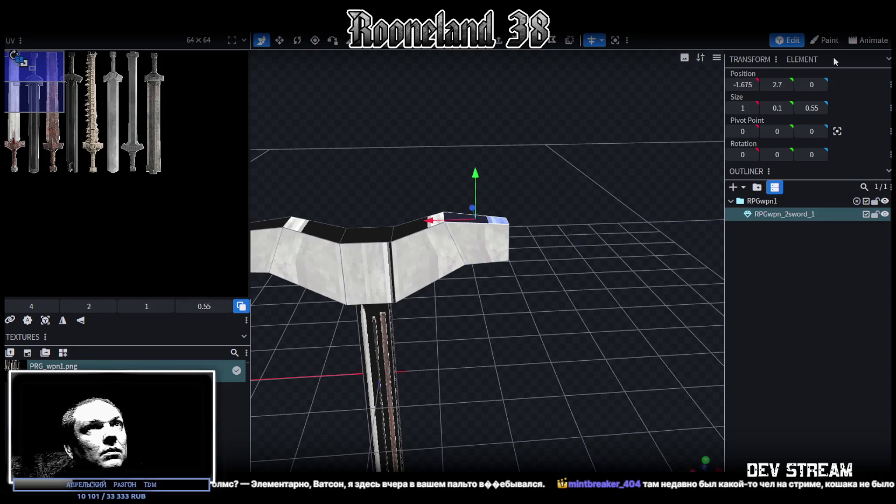
pyautogui.moveTo(777, 84); pyautogui.dragTo(786, 84)
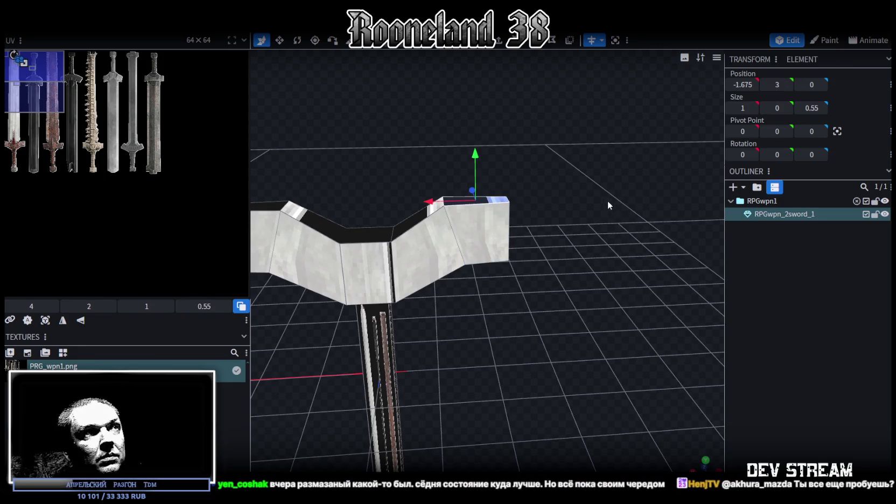
pyautogui.moveTo(611, 199); pyautogui.dragTo(579, 180)
pyautogui.moveTo(507, 142)
pyautogui.mouseDown()
pyautogui.moveTo(563, 184)
pyautogui.moveTo(499, 134)
pyautogui.moveTo(507, 127)
pyautogui.mouseUp()
# Select the central top faces of the crossguard
pyautogui.moveTo(607, 172)
pyautogui.mouseDown()
pyautogui.moveTo(605, 201)
pyautogui.moveTo(386, 256)
pyautogui.mouseUp()
pyautogui.moveTo(391, 191)
pyautogui.mouseDown()
pyautogui.moveTo(393, 177)
pyautogui.moveTo(392, 270)
pyautogui.mouseUp()
pyautogui.click(392, 269)
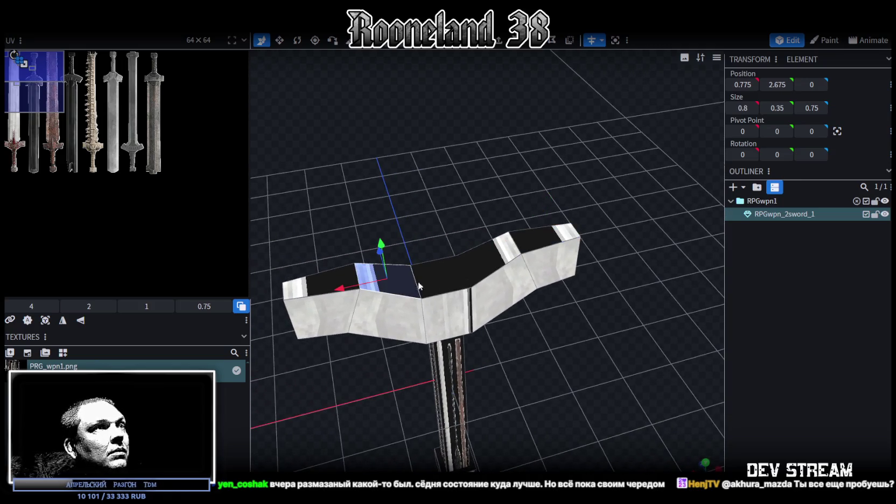
pyautogui.click(435, 272)
pyautogui.moveTo(607, 250)
pyautogui.mouseDown()
pyautogui.moveTo(536, 219)
pyautogui.moveTo(583, 232)
pyautogui.mouseUp()
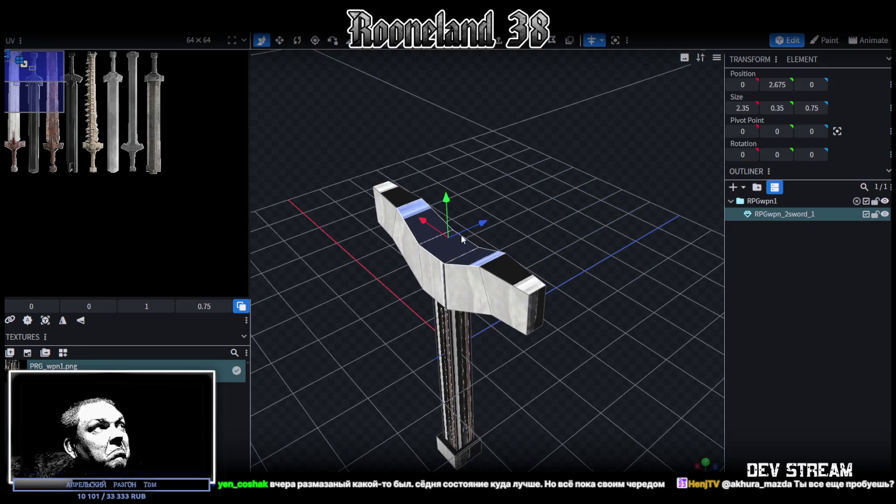
pyautogui.moveTo(508, 213)
pyautogui.mouseDown()
pyautogui.moveTo(540, 206)
pyautogui.moveTo(451, 261)
pyautogui.mouseUp()
# Paste a copy of the crossguard top faces one unit higher, undoing a broken left-wing change
pyautogui.rightClick(452, 261)
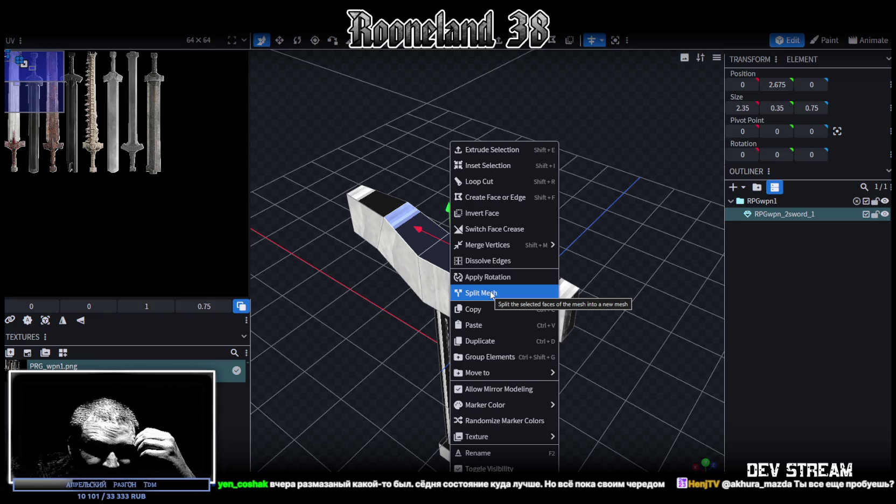
pyautogui.press('Escape')
pyautogui.rightClick(450, 261)
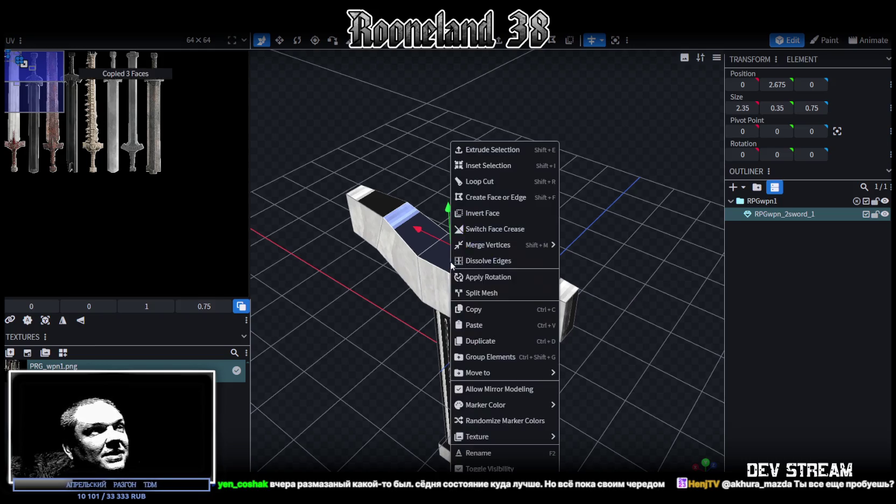
pyautogui.click(484, 325)
pyautogui.click(506, 334)
pyautogui.moveTo(448, 212); pyautogui.dragTo(450, 170)
pyautogui.moveTo(577, 175); pyautogui.dragTo(561, 188)
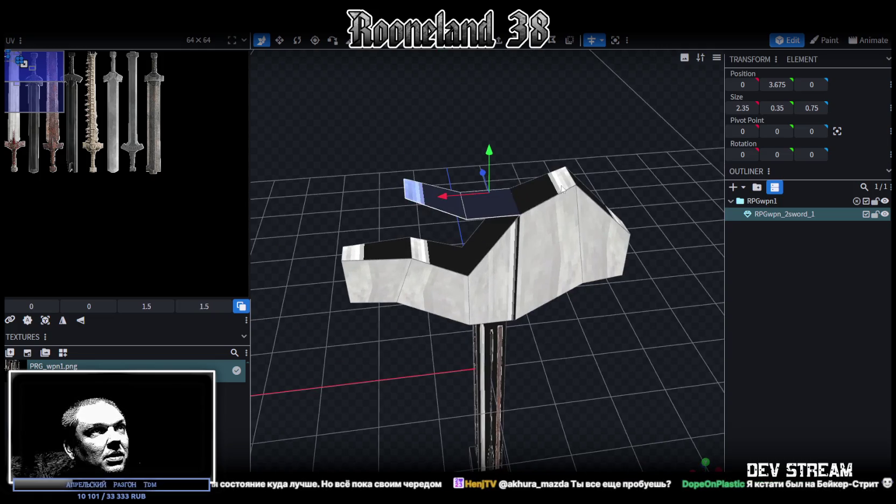
pyautogui.click(561, 188)
pyautogui.hotkey('ctrl', 'z')
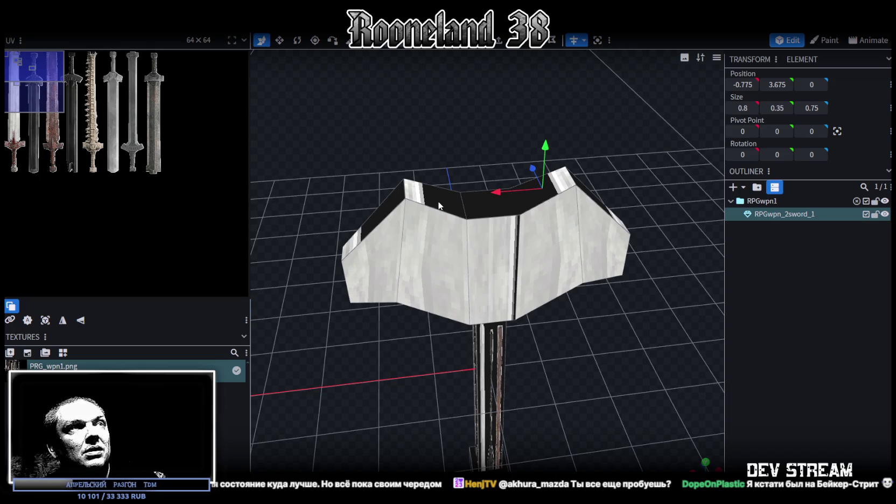
pyautogui.hotkey('ctrl', 'y')
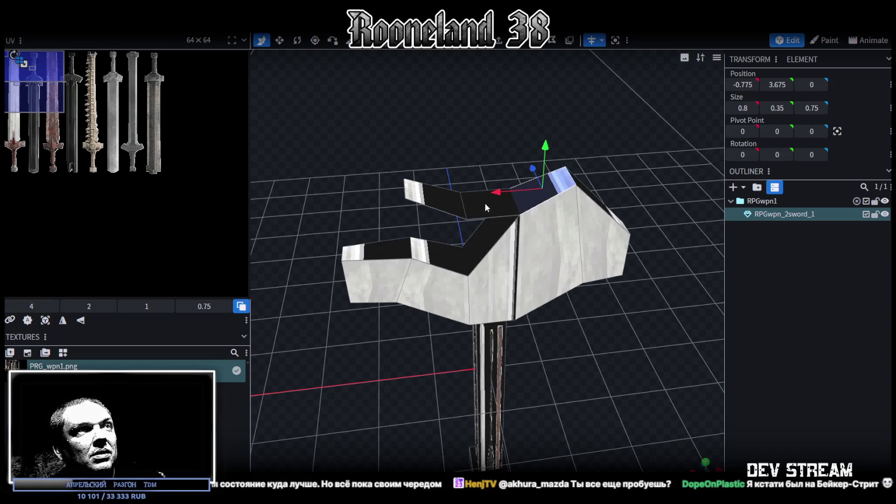
pyautogui.hotkey('ctrl', 'z')
pyautogui.hotkey('ctrl', 'z')
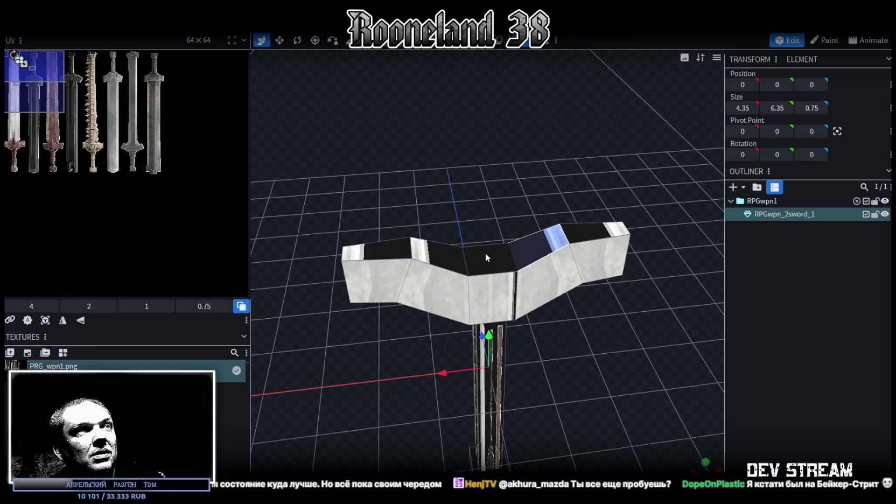
# Copy the middle crossguard top faces and paste them as new geometry one unit higher
pyautogui.click(487, 259)
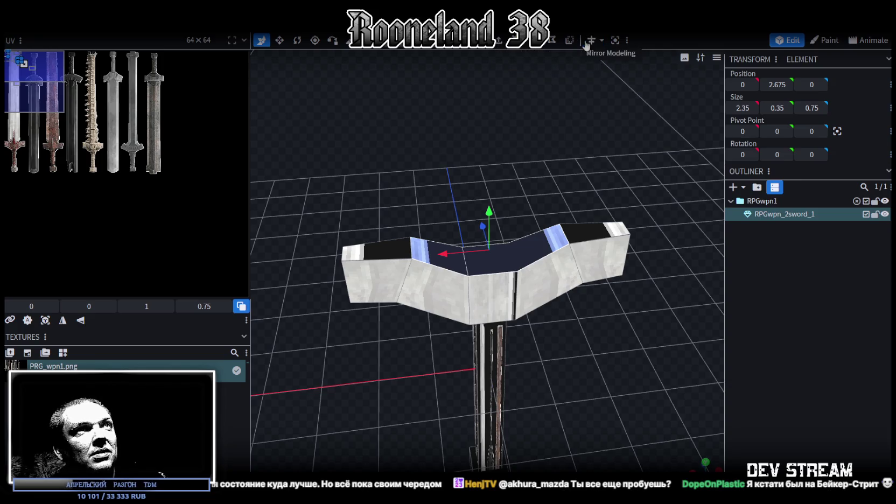
pyautogui.rightClick(529, 248)
pyautogui.click(557, 325)
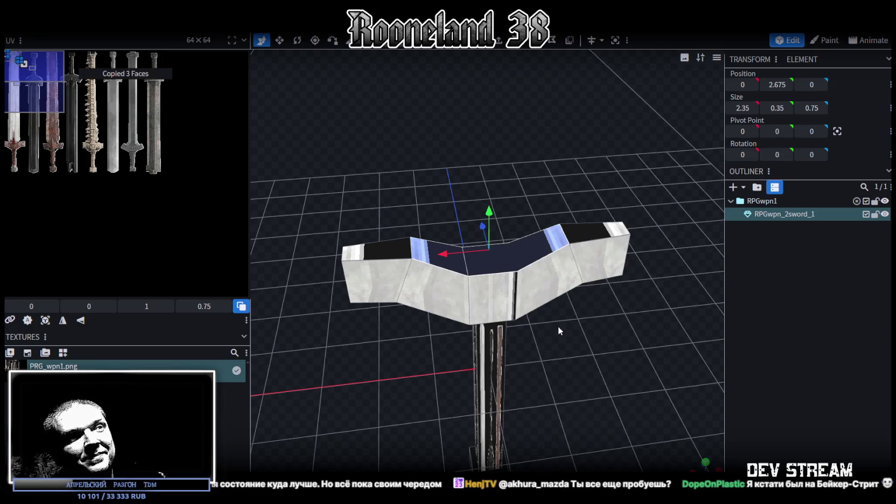
pyautogui.hotkey('ctrl', 'v')
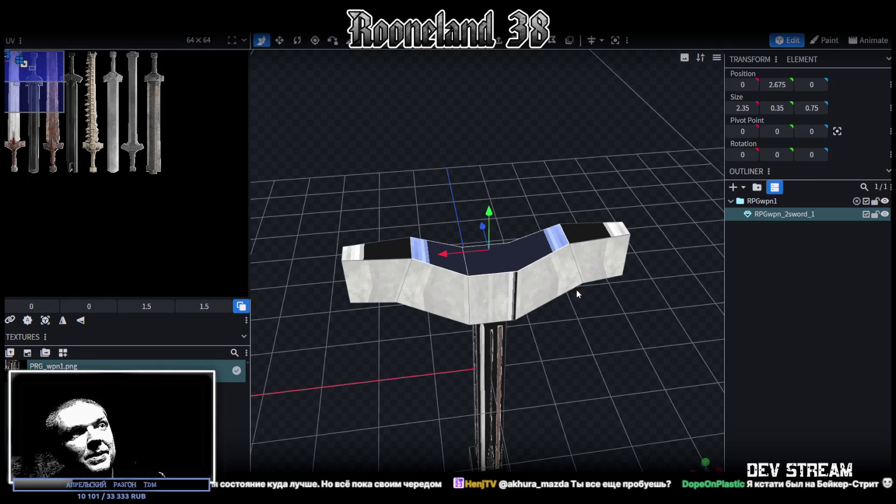
pyautogui.press('pageup')
pyautogui.moveTo(627, 190)
pyautogui.mouseDown()
pyautogui.moveTo(593, 154)
pyautogui.moveTo(603, 148)
pyautogui.moveTo(598, 199)
pyautogui.mouseUp()
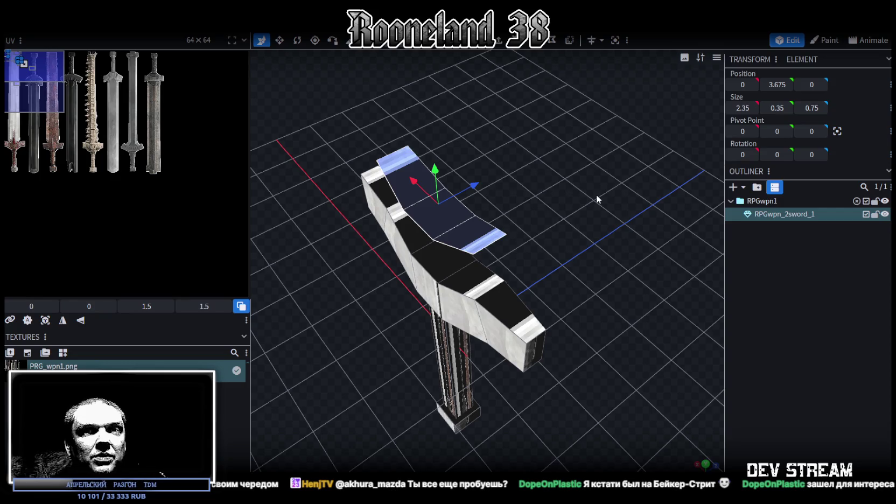
# Flatten the pasted guard strip and raise it to height 4
pyautogui.press('v')
pyautogui.moveTo(576, 201)
pyautogui.mouseDown()
pyautogui.moveTo(624, 263)
pyautogui.moveTo(605, 238)
pyautogui.moveTo(497, 225)
pyautogui.moveTo(482, 232)
pyautogui.moveTo(492, 231)
pyautogui.mouseUp()
pyautogui.moveTo(555, 271); pyautogui.dragTo(575, 224)
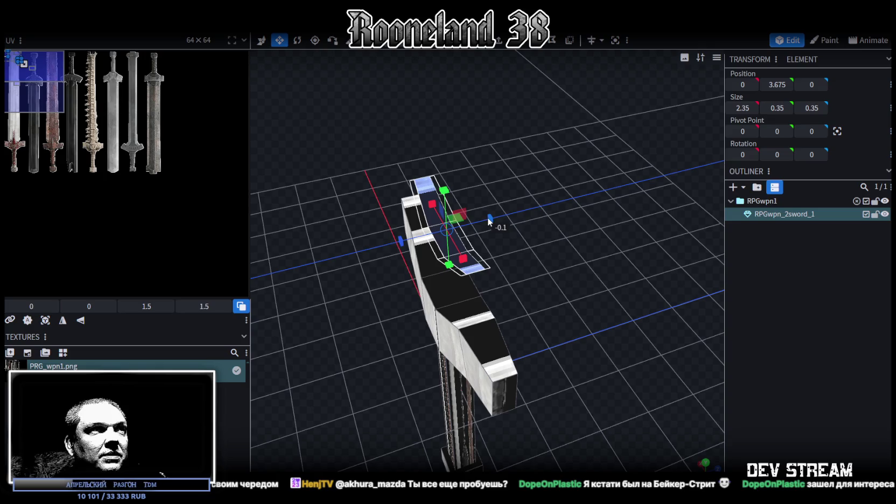
pyautogui.moveTo(542, 261)
pyautogui.mouseDown()
pyautogui.moveTo(647, 248)
pyautogui.moveTo(629, 158)
pyautogui.mouseUp()
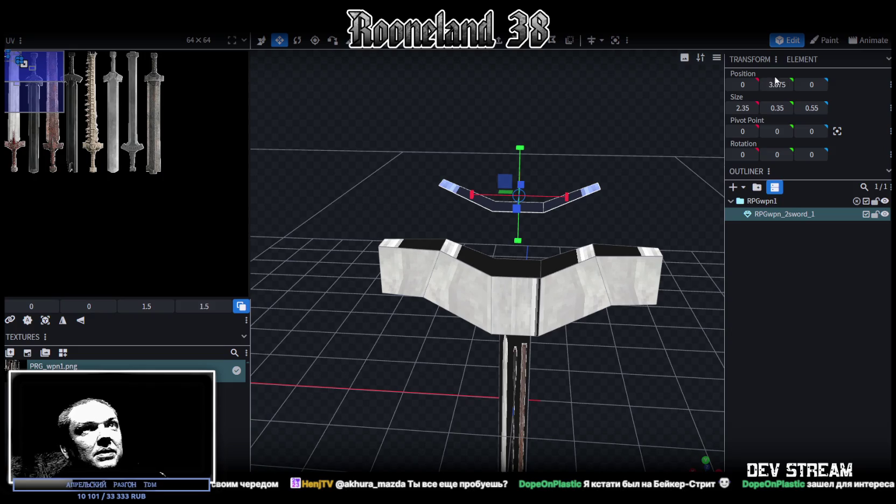
pyautogui.hotkey('ctrl', 'z')
pyautogui.moveTo(641, 121)
pyautogui.mouseDown()
pyautogui.moveTo(599, 198)
pyautogui.moveTo(541, 147)
pyautogui.mouseUp()
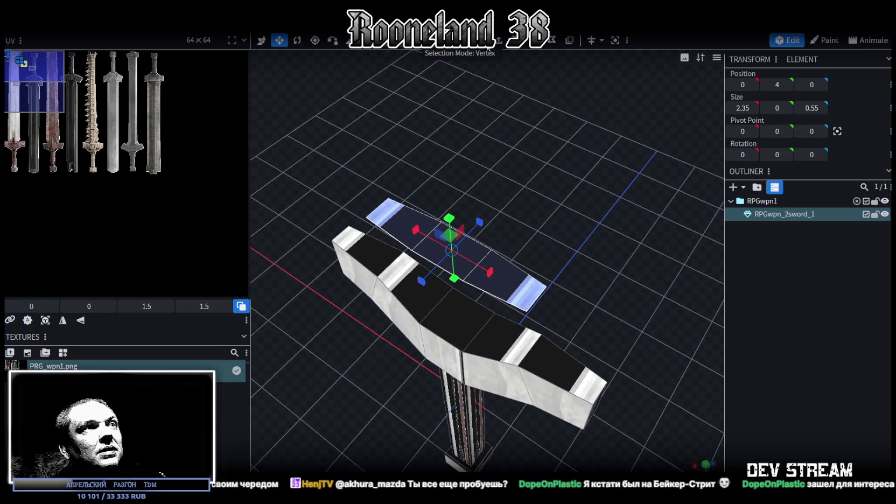
# Resize the blade piece to 2.35 wide with zero depth, accepting the Auto Fix vertex merge
pyautogui.moveTo(490, 65)
pyautogui.mouseDown()
pyautogui.moveTo(521, 254)
pyautogui.moveTo(566, 273)
pyautogui.mouseUp()
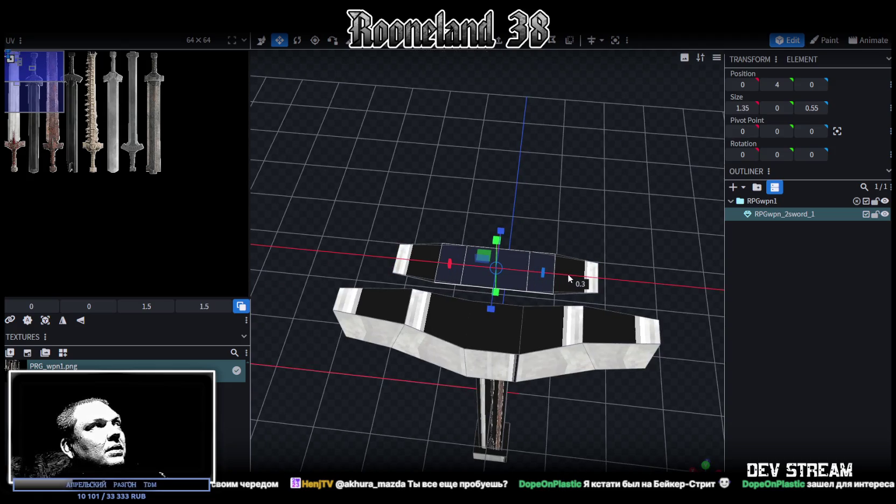
pyautogui.moveTo(567, 278)
pyautogui.mouseDown()
pyautogui.moveTo(575, 234)
pyautogui.moveTo(549, 176)
pyautogui.mouseUp()
pyautogui.moveTo(459, 226); pyautogui.dragTo(456, 232)
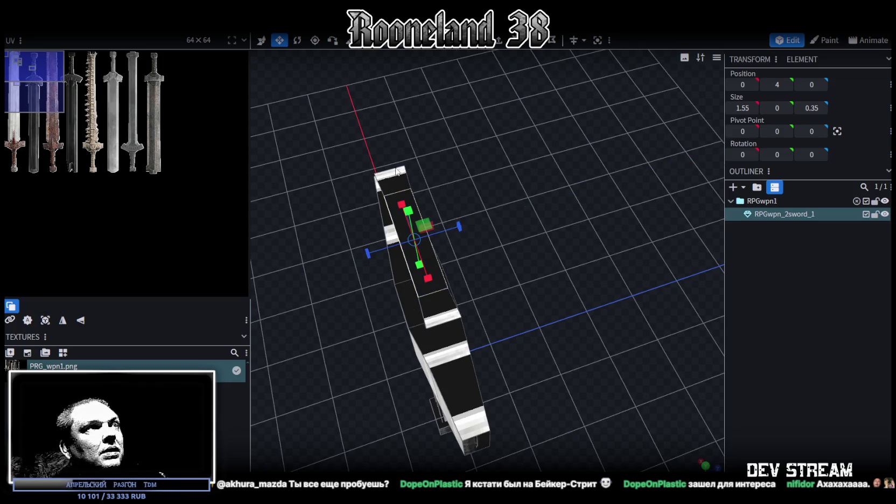
pyautogui.moveTo(396, 172); pyautogui.dragTo(510, 214)
pyautogui.moveTo(488, 252); pyautogui.dragTo(482, 246)
pyautogui.moveTo(468, 186); pyautogui.dragTo(328, 217)
pyautogui.click(399, 113)
# Select both tip vertices and spread them outward to lengthen the pointed ends
pyautogui.moveTo(409, 162); pyautogui.dragTo(628, 238)
pyautogui.click(584, 229)
pyautogui.moveTo(586, 160); pyautogui.dragTo(599, 117)
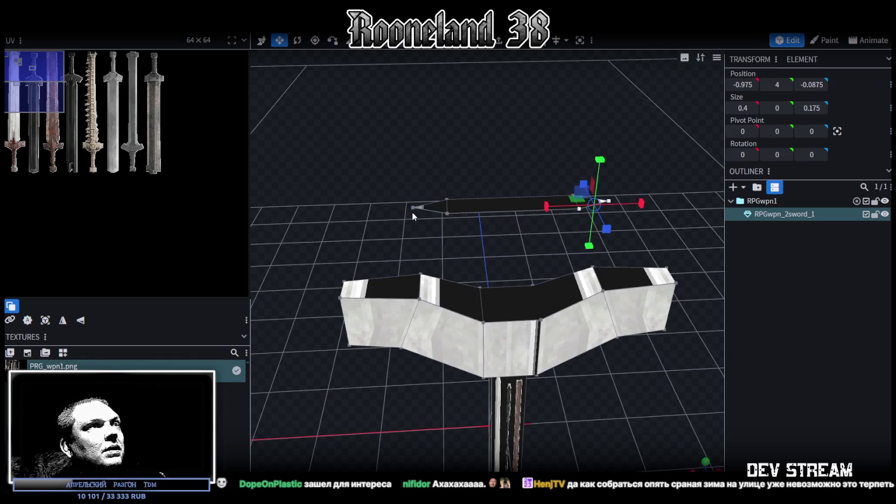
pyautogui.click(417, 208)
pyautogui.moveTo(417, 209); pyautogui.dragTo(620, 176)
pyautogui.keyDown('shift'); pyautogui.click(568, 200); pyautogui.keyUp('shift')
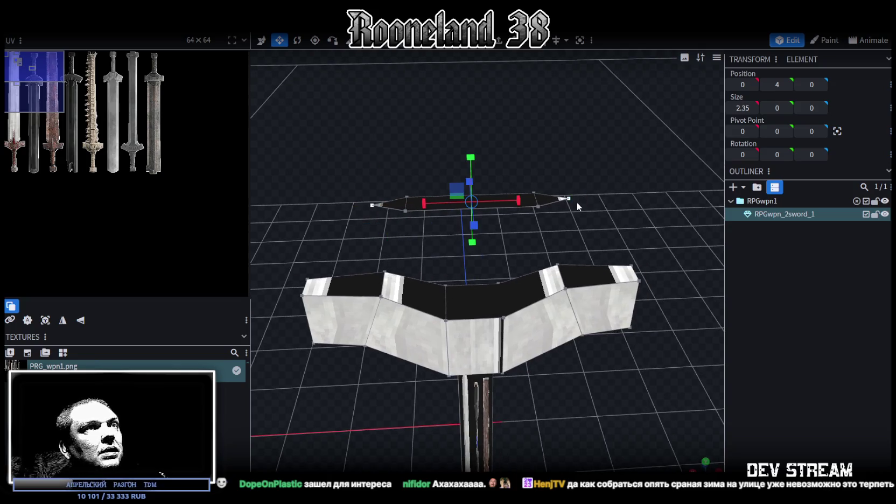
pyautogui.moveTo(533, 203)
pyautogui.mouseDown()
pyautogui.moveTo(544, 204)
pyautogui.moveTo(485, 161)
pyautogui.mouseUp()
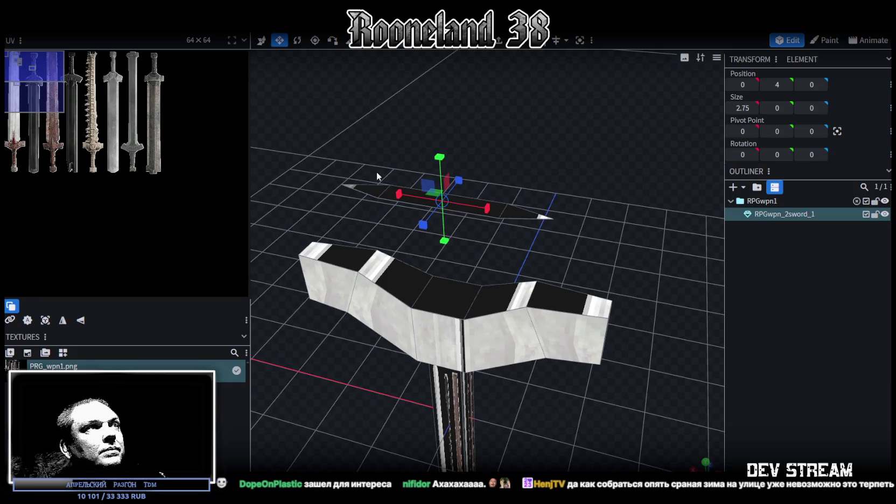
# Select faces of the blade piece, ending on the small tip face
pyautogui.click(395, 192)
pyautogui.keyDown('shift'); pyautogui.click(485, 210); pyautogui.keyUp('shift')
pyautogui.click(524, 215)
pyautogui.moveTo(583, 145)
pyautogui.mouseDown()
pyautogui.moveTo(564, 144)
pyautogui.moveTo(560, 128)
pyautogui.moveTo(599, 209)
pyautogui.moveTo(615, 212)
pyautogui.moveTo(596, 245)
pyautogui.moveTo(400, 180)
pyautogui.mouseUp()
pyautogui.click(399, 179)
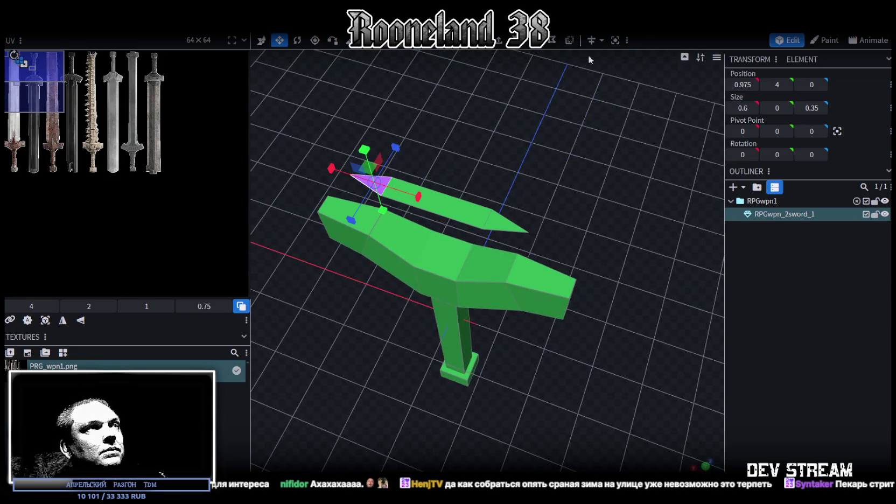
# Select the entire blade outline and lower it onto the crossguard
pyautogui.moveTo(583, 128); pyautogui.dragTo(484, 164)
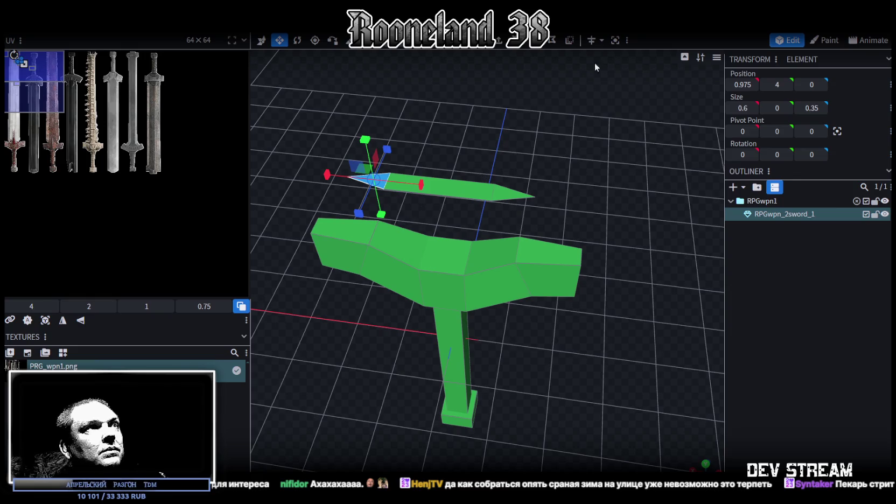
pyautogui.doubleClick(460, 192)
pyautogui.moveTo(503, 196); pyautogui.dragTo(571, 189)
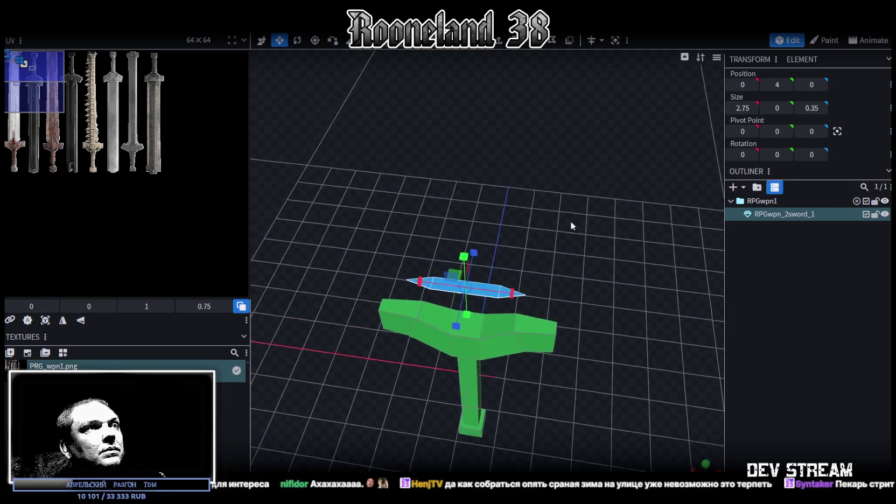
pyautogui.rightClick(571, 188)
pyautogui.click(548, 186)
pyautogui.press('v')
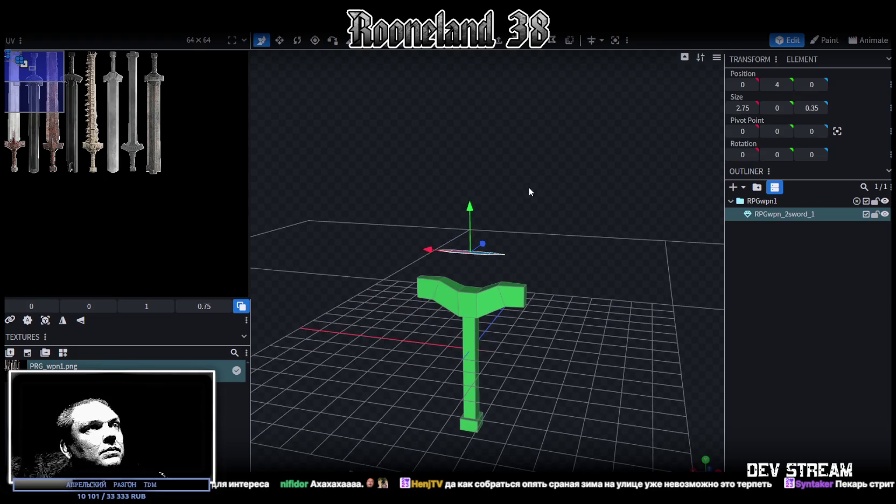
pyautogui.moveTo(530, 189); pyautogui.dragTo(575, 186)
pyautogui.moveTo(504, 171); pyautogui.dragTo(503, 229)
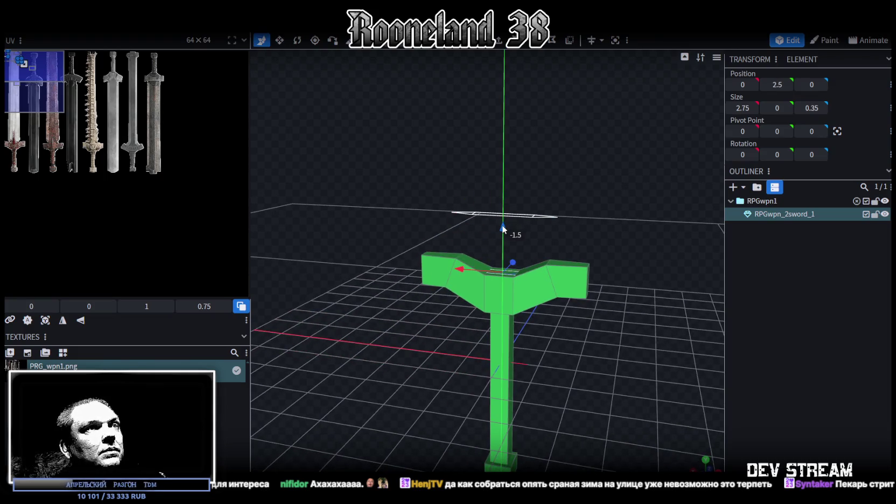
# Extrude the blade's top face upward so the blade reaches Y 20.5
pyautogui.moveTo(600, 164); pyautogui.dragTo(599, 112)
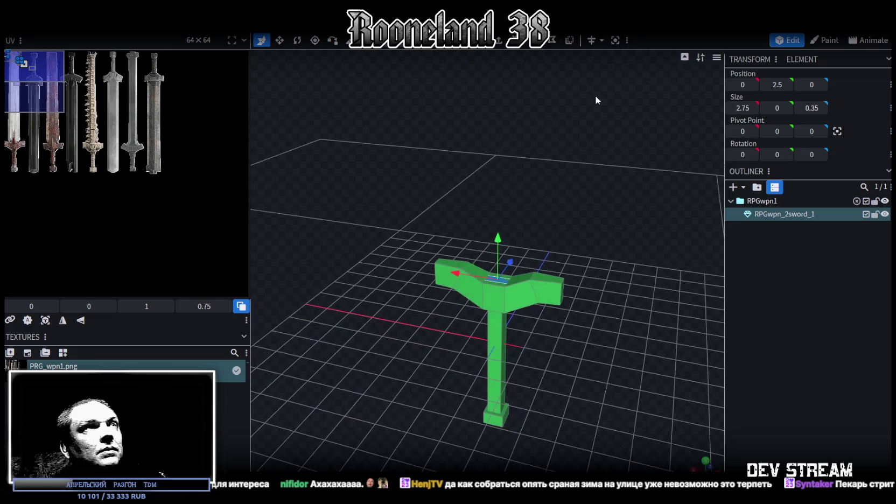
pyautogui.click(506, 47)
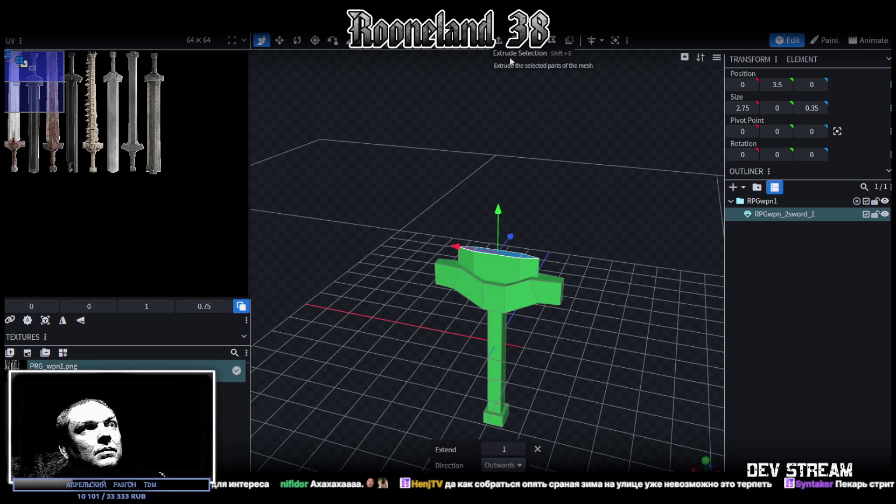
pyautogui.moveTo(517, 167); pyautogui.dragTo(540, 165)
pyautogui.moveTo(487, 233)
pyautogui.mouseDown()
pyautogui.moveTo(553, 137)
pyautogui.moveTo(522, 217)
pyautogui.moveTo(476, 85)
pyautogui.moveTo(514, 179)
pyautogui.moveTo(543, 187)
pyautogui.moveTo(541, 171)
pyautogui.moveTo(486, 110)
pyautogui.moveTo(529, 185)
pyautogui.moveTo(540, 180)
pyautogui.moveTo(555, 233)
pyautogui.mouseUp()
pyautogui.click(552, 253)
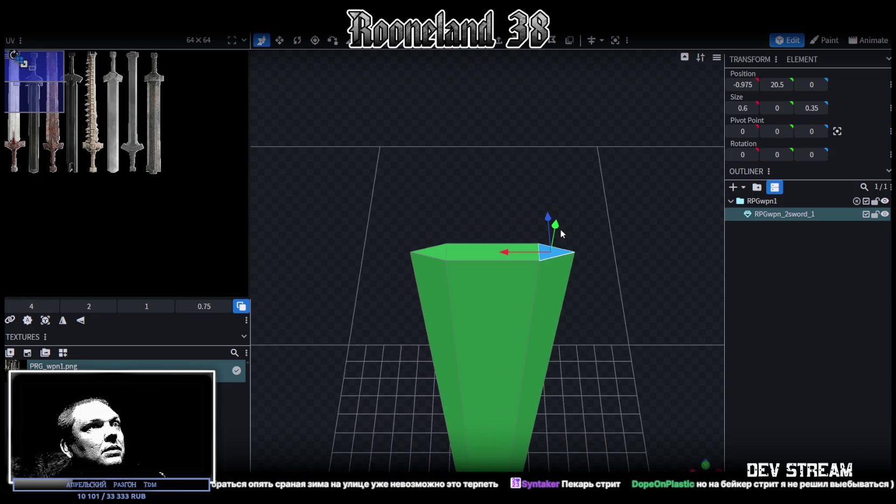
# Shift the blade top's right and left edges inward toward the centre
pyautogui.moveTo(516, 255); pyautogui.dragTo(409, 256)
pyautogui.moveTo(587, 270)
pyautogui.mouseDown()
pyautogui.moveTo(579, 171)
pyautogui.moveTo(585, 255)
pyautogui.mouseUp()
pyautogui.scroll(3, 584, 255)
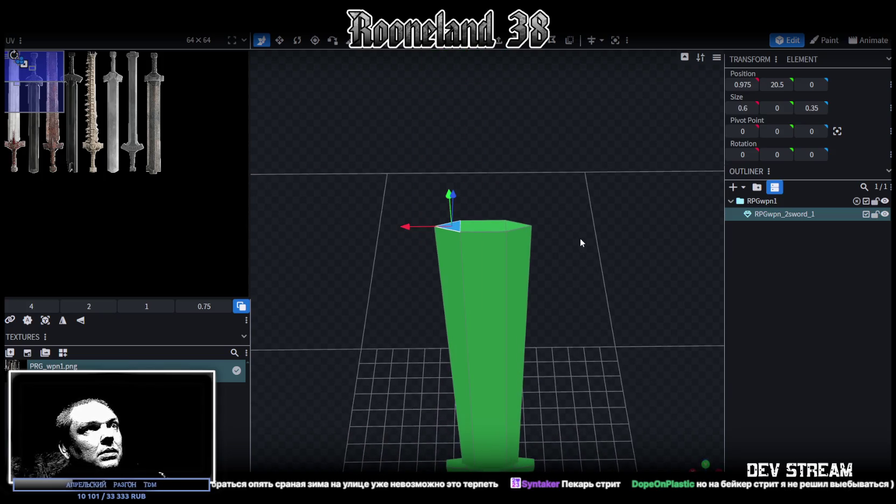
pyautogui.click(524, 227)
pyautogui.moveTo(484, 229); pyautogui.dragTo(465, 228)
pyautogui.click(447, 231)
pyautogui.moveTo(406, 226); pyautogui.dragTo(416, 226)
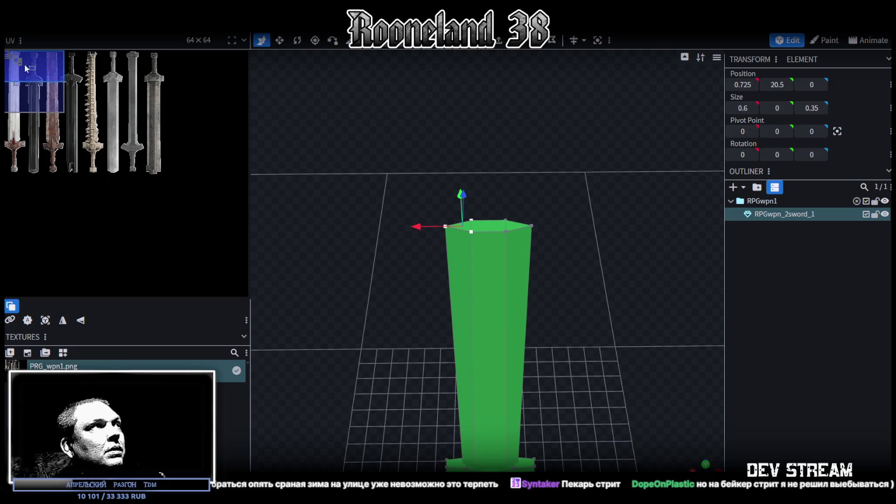
# Move the top-right and top-left vertices inward by 0.25 each along X
pyautogui.scroll(3, 25, 68)
pyautogui.scroll(3, 25, 68)
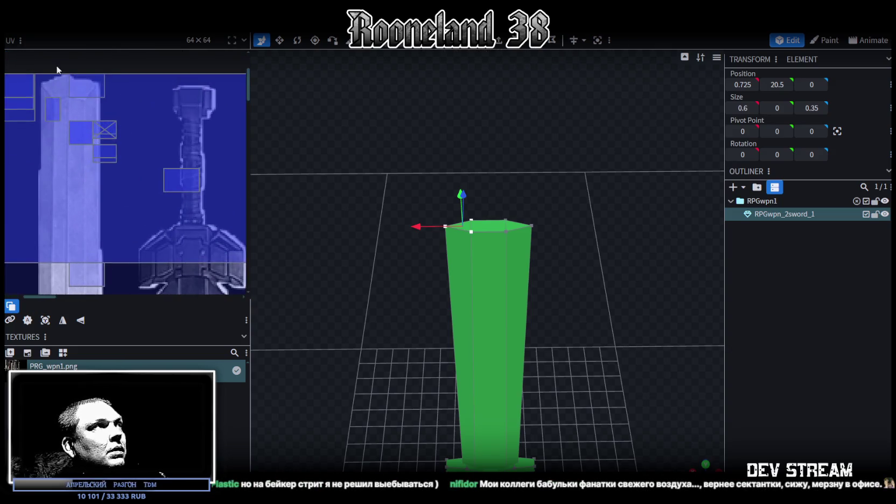
pyautogui.click(531, 226)
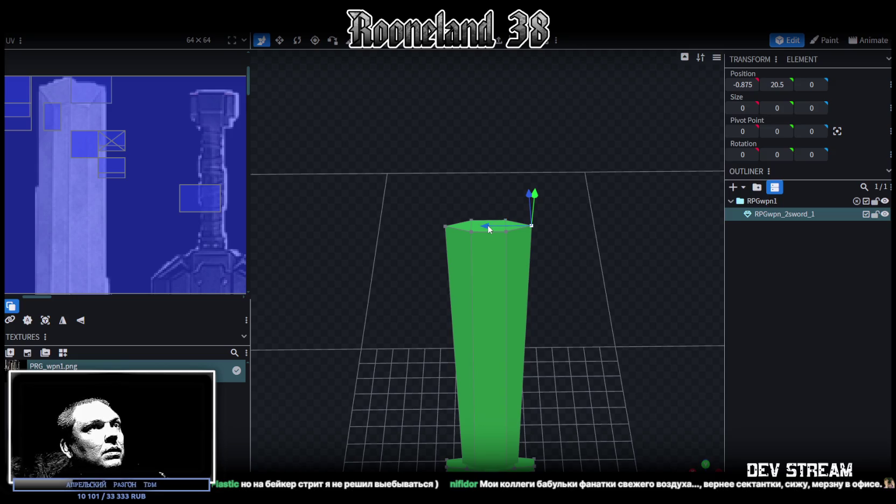
pyautogui.moveTo(487, 224); pyautogui.dragTo(480, 229)
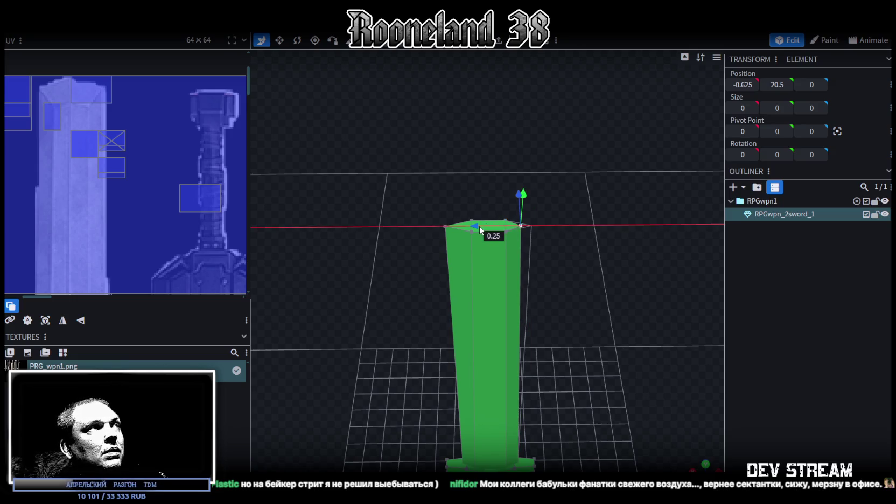
pyautogui.click(445, 226)
pyautogui.moveTo(396, 230); pyautogui.dragTo(406, 226)
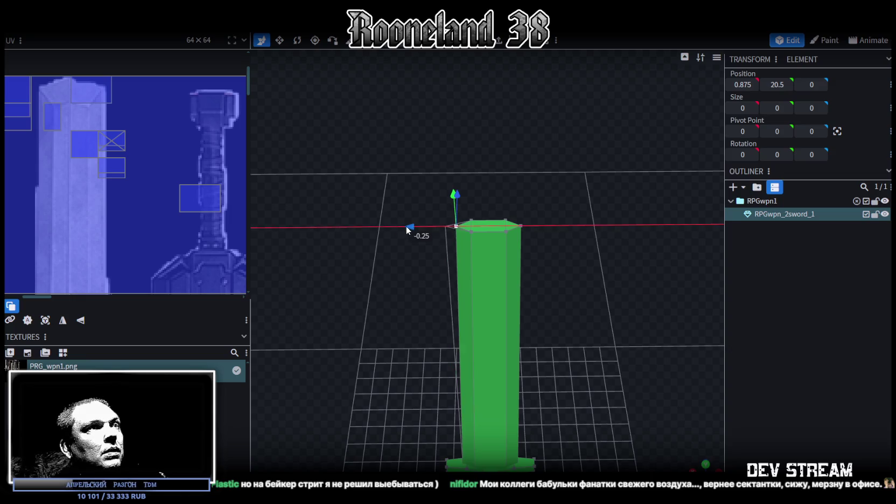
pyautogui.moveTo(547, 171)
pyautogui.mouseDown()
pyautogui.moveTo(535, 168)
pyautogui.moveTo(495, 63)
pyautogui.mouseUp()
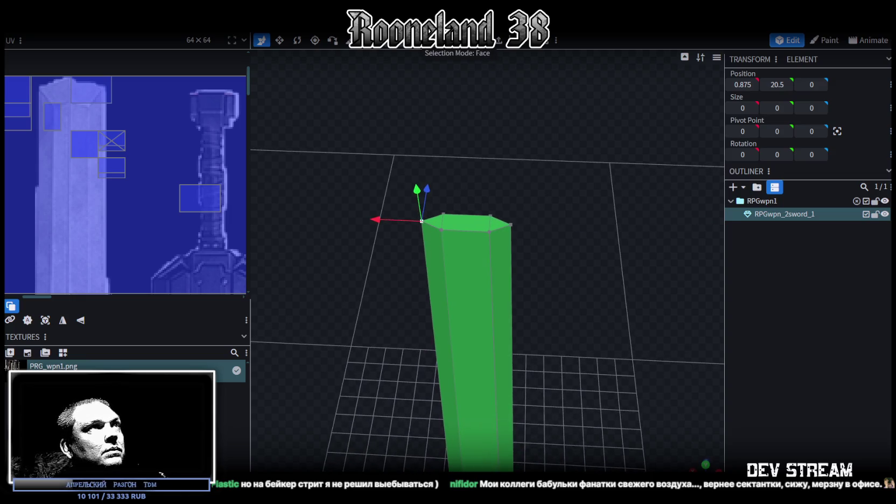
# Loop-cut the blade's top face and raise it by 0.5
pyautogui.click(456, 226)
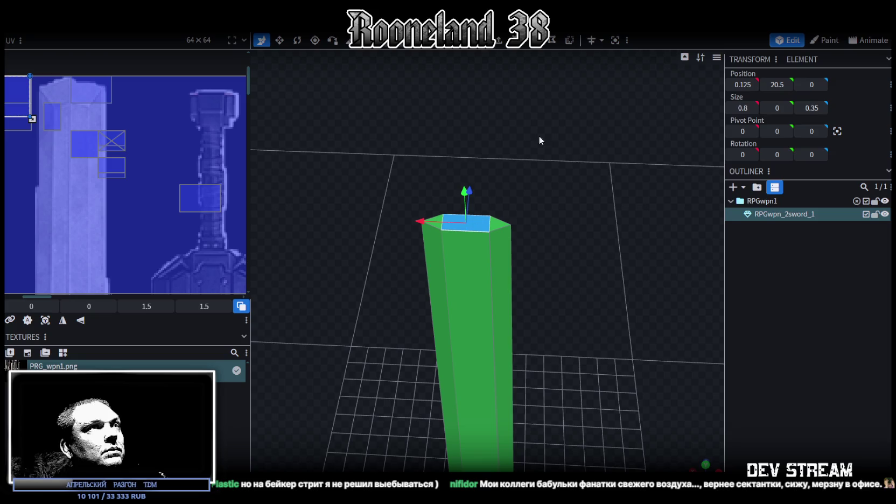
pyautogui.click(543, 48)
pyautogui.moveTo(490, 288)
pyautogui.mouseDown()
pyautogui.moveTo(530, 191)
pyautogui.moveTo(535, 210)
pyautogui.moveTo(488, 205)
pyautogui.moveTo(511, 198)
pyautogui.moveTo(376, 149)
pyautogui.mouseUp()
pyautogui.click(412, 101)
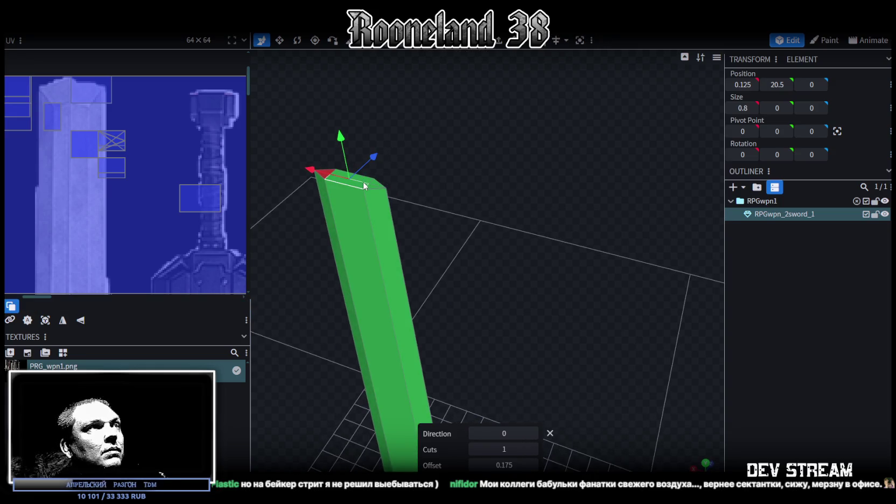
pyautogui.moveTo(348, 137); pyautogui.dragTo(340, 115)
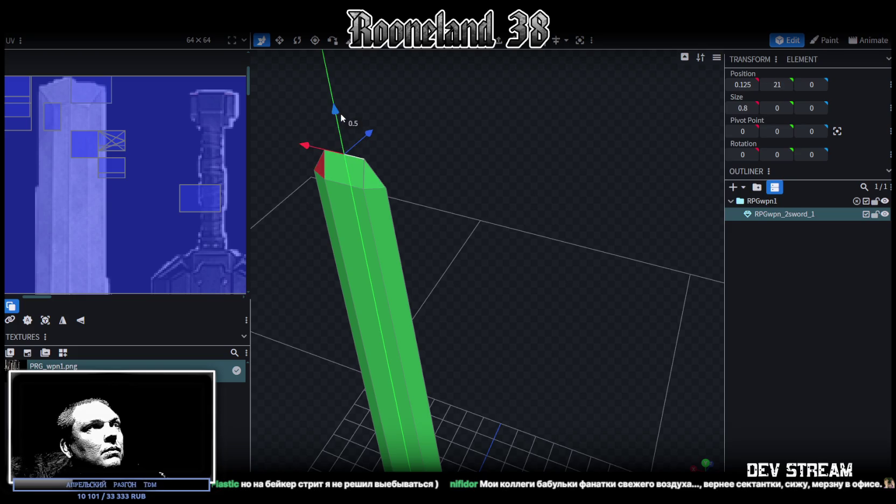
pyautogui.moveTo(340, 116); pyautogui.dragTo(521, 185)
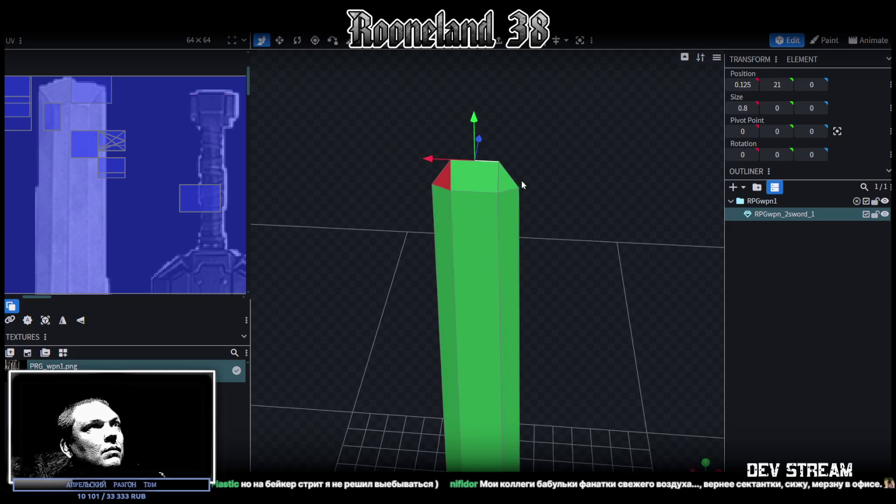
# Add a vertical edge loop through the blade and raise the top ridge toward a point
pyautogui.click(519, 43)
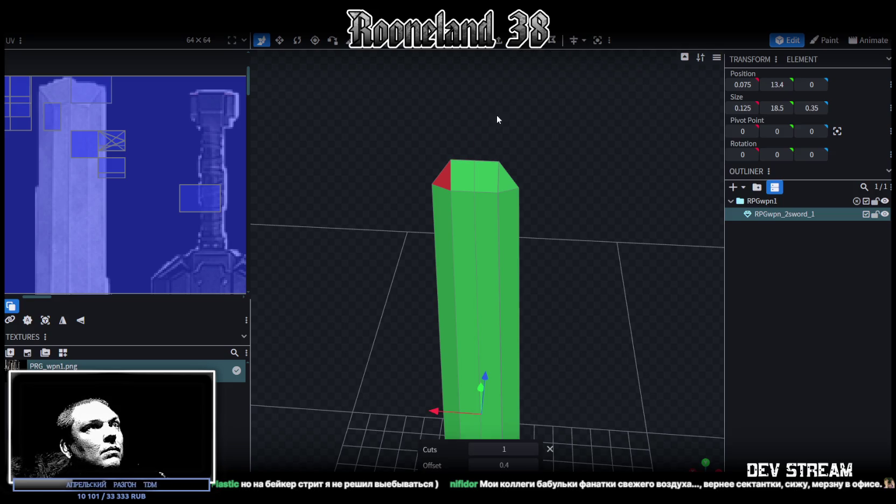
pyautogui.click(474, 172)
pyautogui.moveTo(567, 144)
pyautogui.mouseDown()
pyautogui.moveTo(448, 196)
pyautogui.moveTo(559, 269)
pyautogui.moveTo(422, 141)
pyautogui.mouseUp()
pyautogui.click(420, 160)
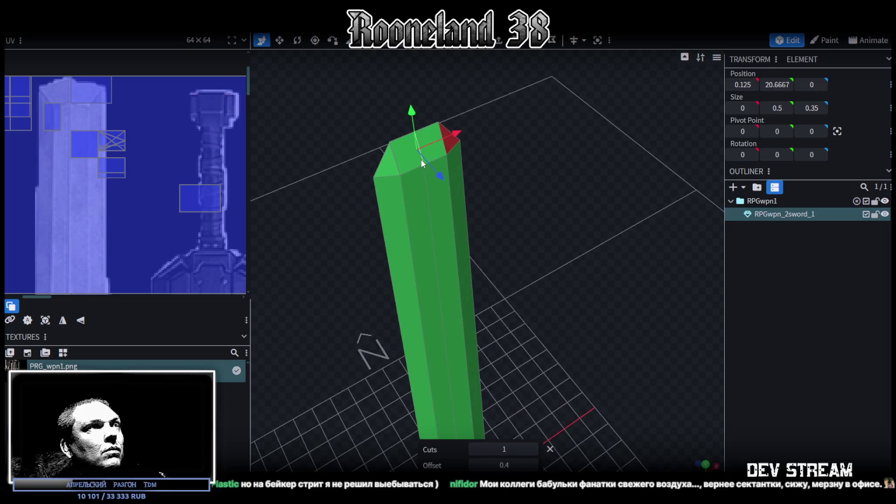
pyautogui.moveTo(408, 114)
pyautogui.mouseDown()
pyautogui.moveTo(413, 107)
pyautogui.moveTo(321, 131)
pyautogui.moveTo(387, 202)
pyautogui.moveTo(368, 202)
pyautogui.mouseUp()
pyautogui.scroll(5, 310, 121)
pyautogui.scroll(-3, 312, 120)
pyautogui.scroll(3, 366, 199)
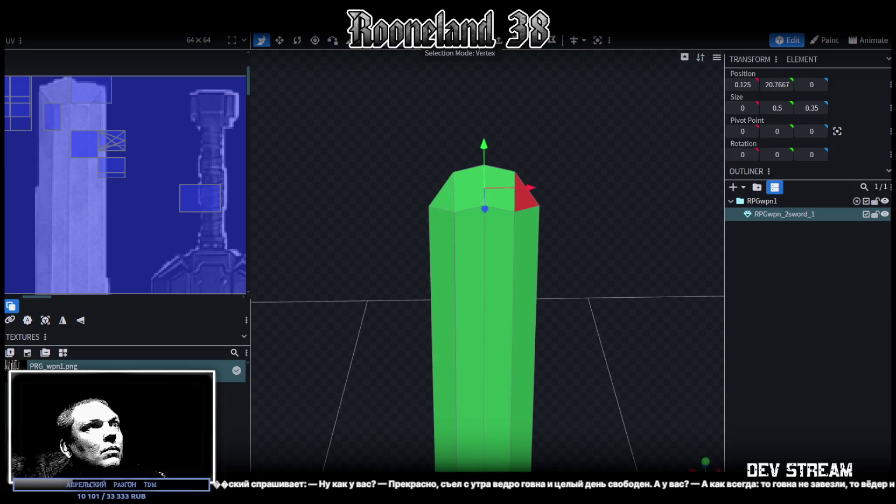
# Merge two top-left tip vertices at their centre
pyautogui.click(453, 174)
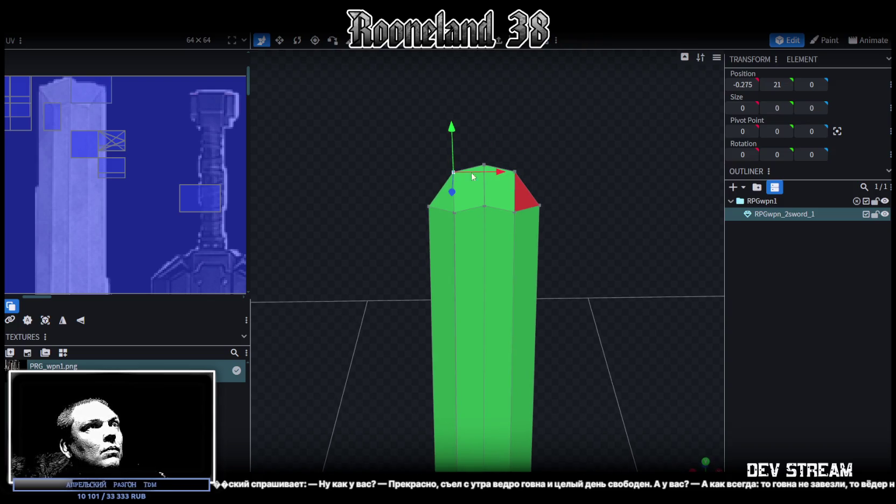
pyautogui.keyDown('shift'); pyautogui.click(427, 205); pyautogui.keyUp('shift')
pyautogui.rightClick(427, 205)
pyautogui.click(563, 282)
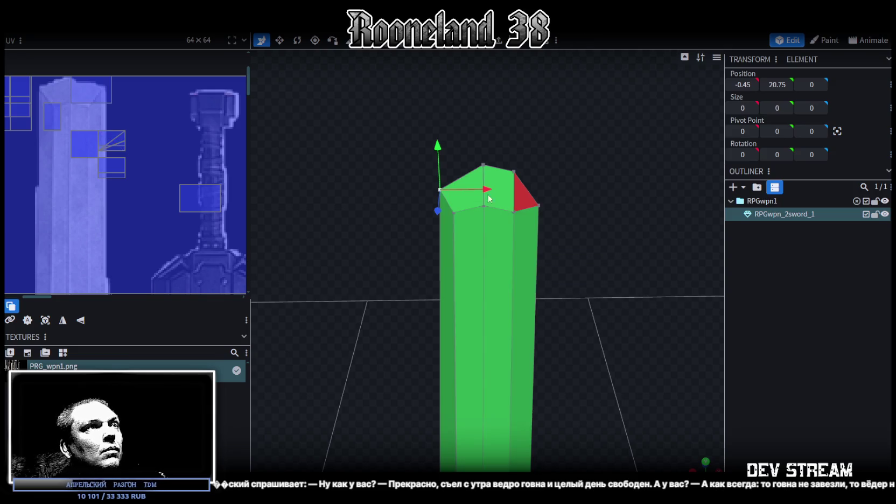
# Merge the remaining top tip vertices into a single point
pyautogui.click(513, 171)
pyautogui.keyDown('shift'); pyautogui.click(538, 205); pyautogui.keyUp('shift')
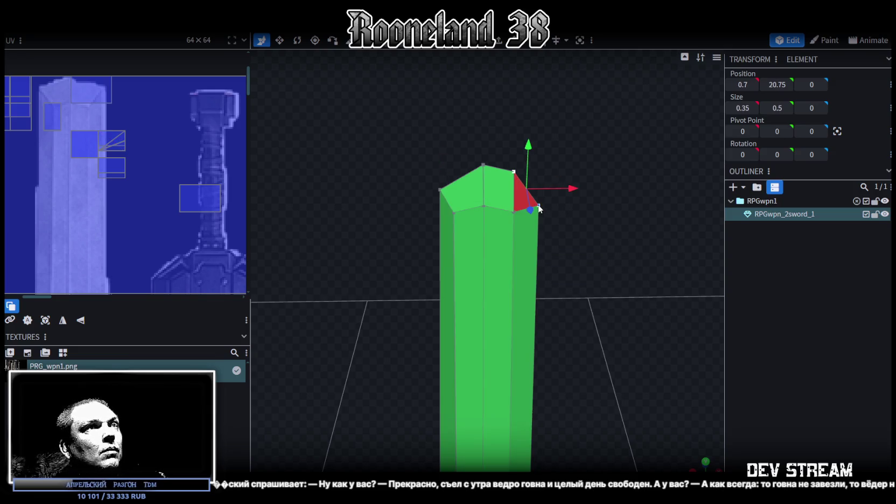
pyautogui.rightClick(538, 206)
pyautogui.moveTo(628, 120); pyautogui.dragTo(630, 119)
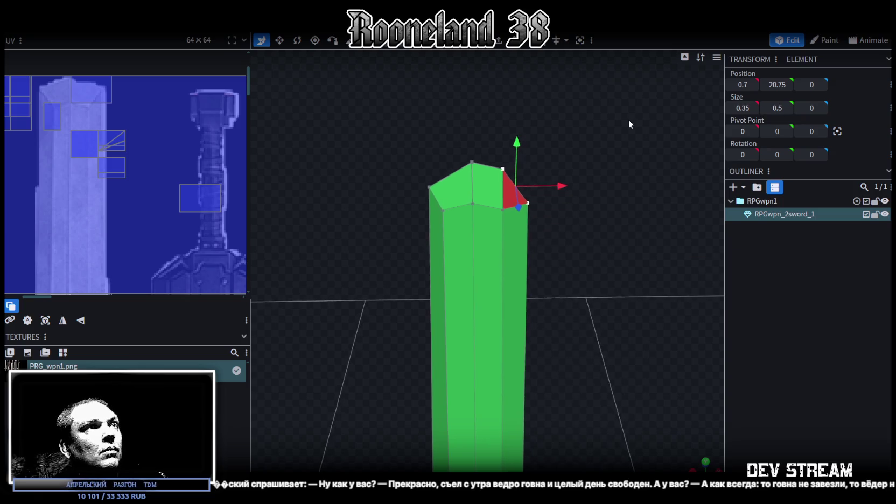
pyautogui.rightClick(543, 204)
pyautogui.moveTo(572, 259)
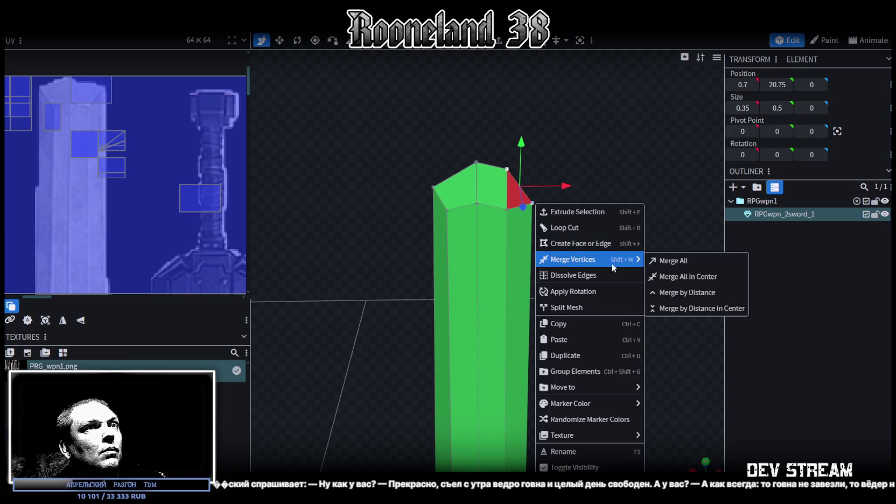
pyautogui.click(666, 272)
pyautogui.keyDown('shift'); pyautogui.click(433, 189); pyautogui.keyUp('shift')
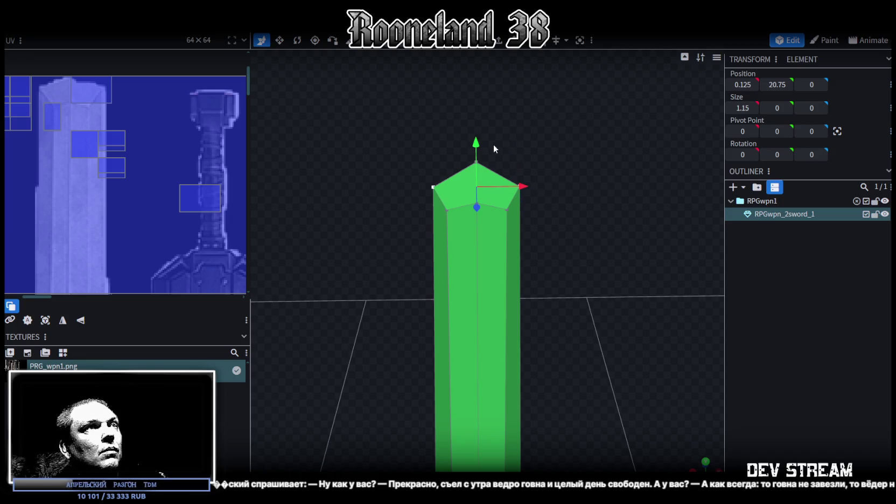
# Raise the selected top vertices slightly and widen the blade top along X
pyautogui.moveTo(481, 141); pyautogui.dragTo(477, 125)
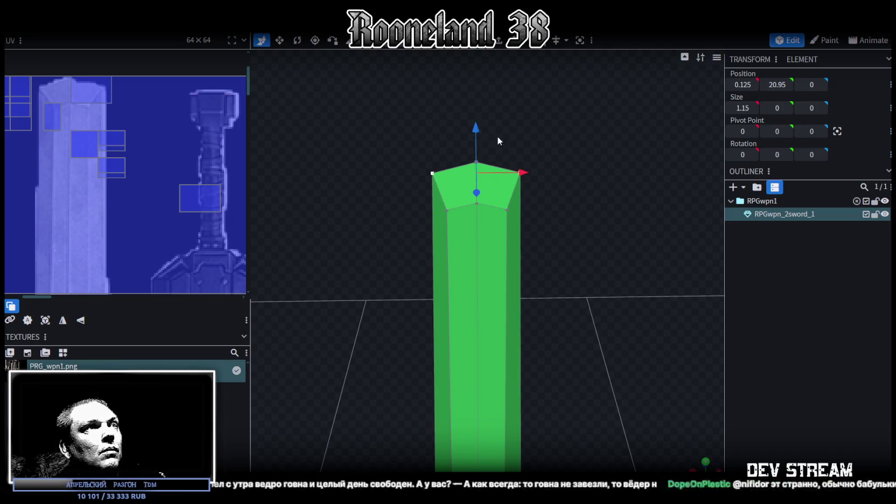
pyautogui.press('s')
pyautogui.moveTo(523, 171); pyautogui.dragTo(533, 171)
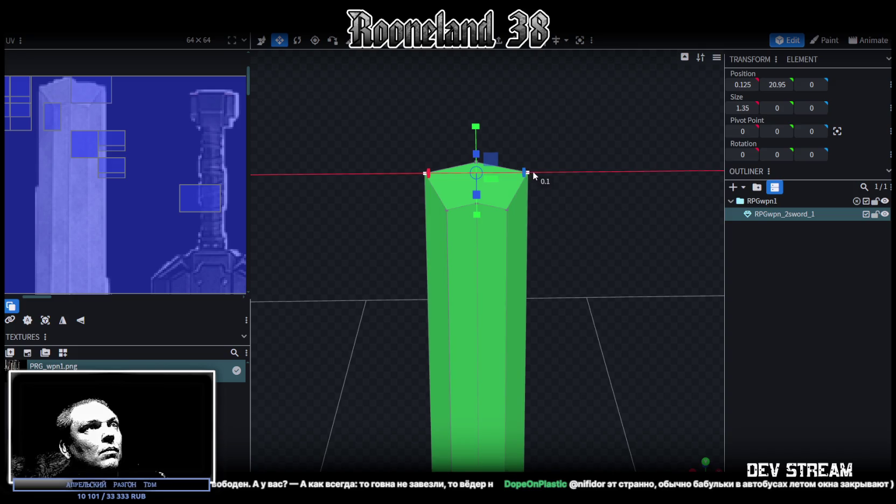
pyautogui.scroll(-5, 368, 242)
# Select the tip vertices at the blade top and move them up to Y 20.9
pyautogui.moveTo(666, 263)
pyautogui.mouseDown()
pyautogui.moveTo(601, 260)
pyautogui.moveTo(571, 169)
pyautogui.mouseUp()
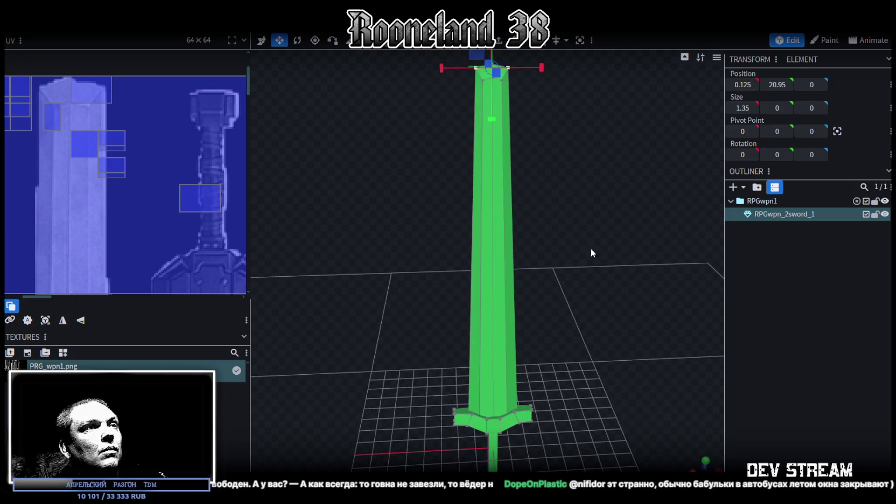
pyautogui.moveTo(577, 204)
pyautogui.mouseDown()
pyautogui.moveTo(559, 261)
pyautogui.moveTo(569, 266)
pyautogui.mouseUp()
pyautogui.scroll(2, 565, 275)
pyautogui.scroll(2, 545, 247)
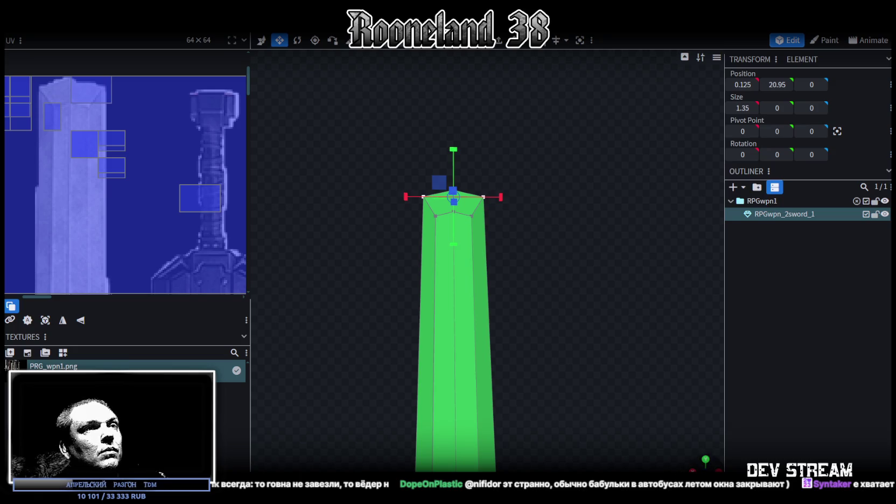
pyautogui.scroll(-5, 515, 264)
pyautogui.moveTo(514, 263)
pyautogui.mouseDown()
pyautogui.moveTo(517, 325)
pyautogui.moveTo(536, 287)
pyautogui.moveTo(528, 249)
pyautogui.mouseUp()
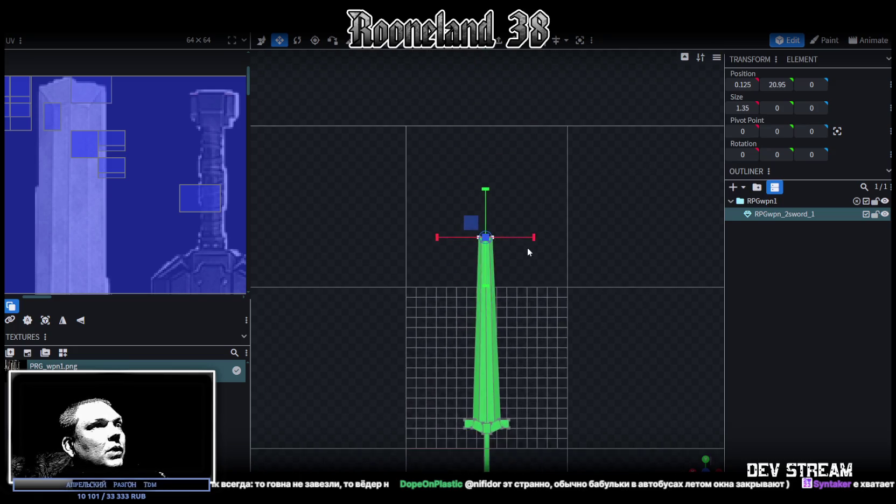
pyautogui.scroll(2, 525, 232)
pyautogui.scroll(2, 518, 196)
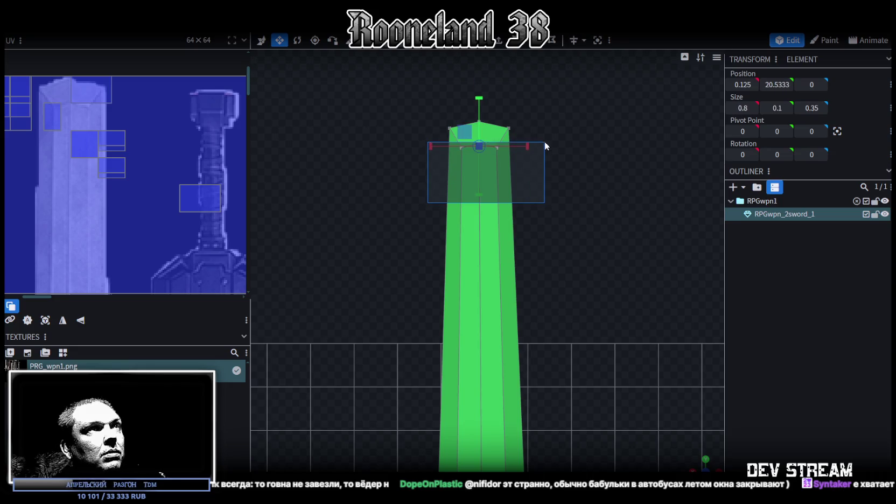
pyautogui.moveTo(428, 203)
pyautogui.mouseDown()
pyautogui.moveTo(542, 145)
pyautogui.moveTo(533, 143)
pyautogui.mouseUp()
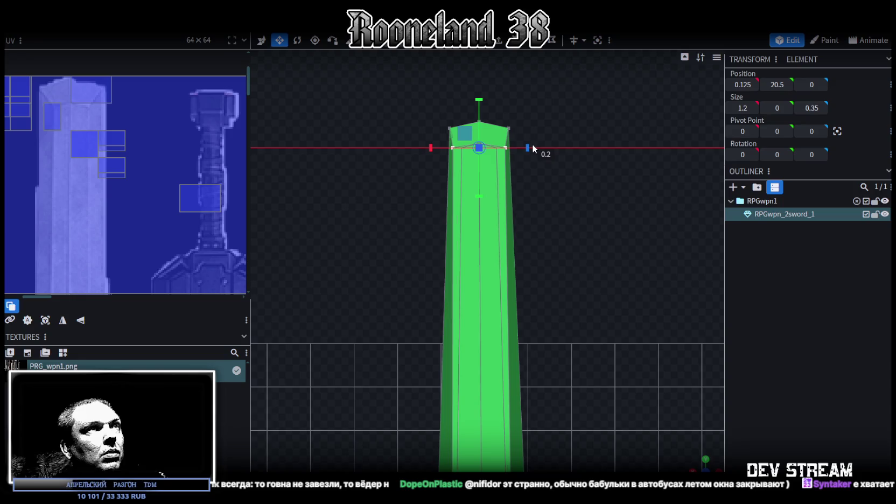
pyautogui.moveTo(433, 134)
pyautogui.mouseDown()
pyautogui.moveTo(543, 127)
pyautogui.moveTo(534, 127)
pyautogui.mouseUp()
pyautogui.moveTo(404, 82); pyautogui.dragTo(570, 142)
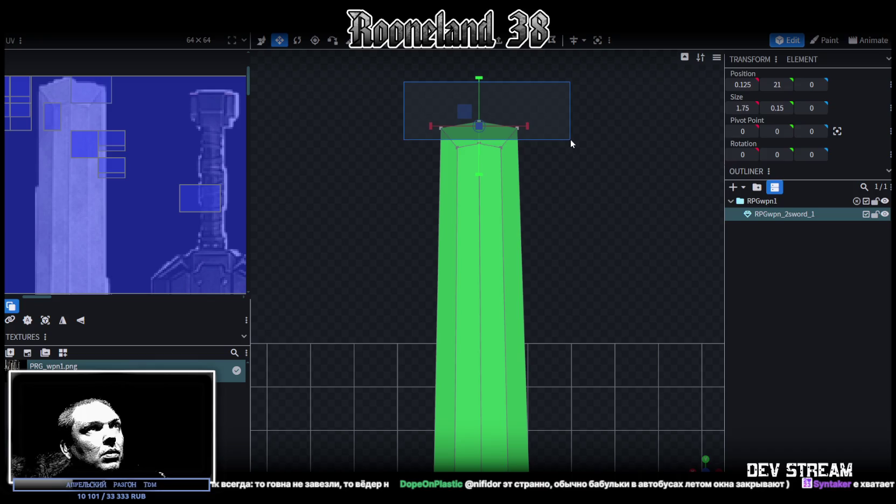
pyautogui.press('v')
pyautogui.moveTo(479, 75); pyautogui.dragTo(492, 90)
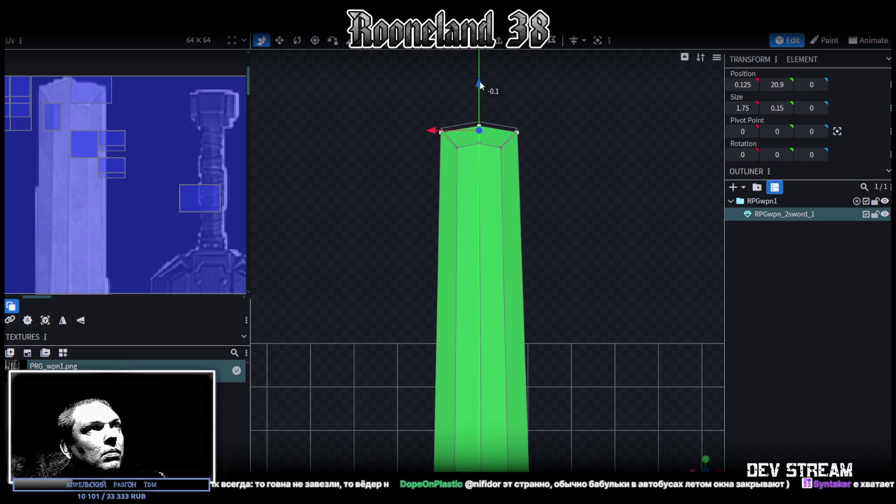
# Save the project as RPGweapon.bbmodel
pyautogui.scroll(-1, 548, 379)
pyautogui.scroll(-2, 537, 348)
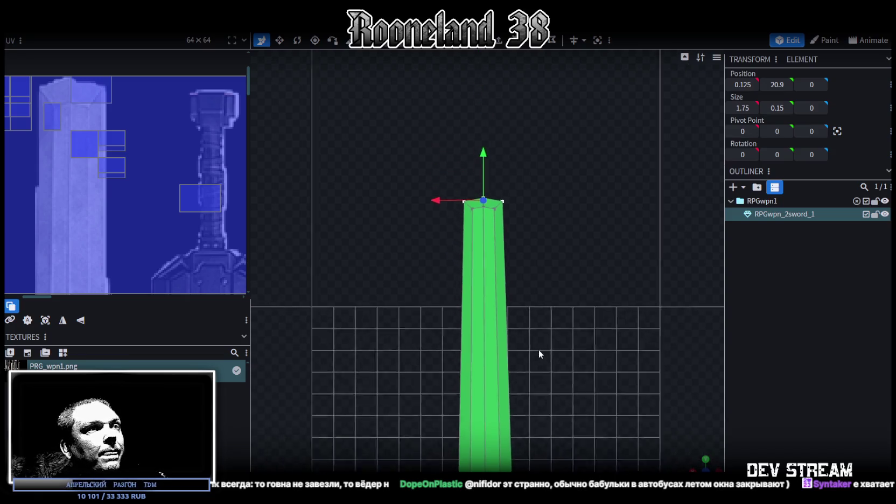
pyautogui.scroll(-2, 532, 218)
pyautogui.scroll(-1, 539, 290)
pyautogui.hotkey('ctrl', 's')
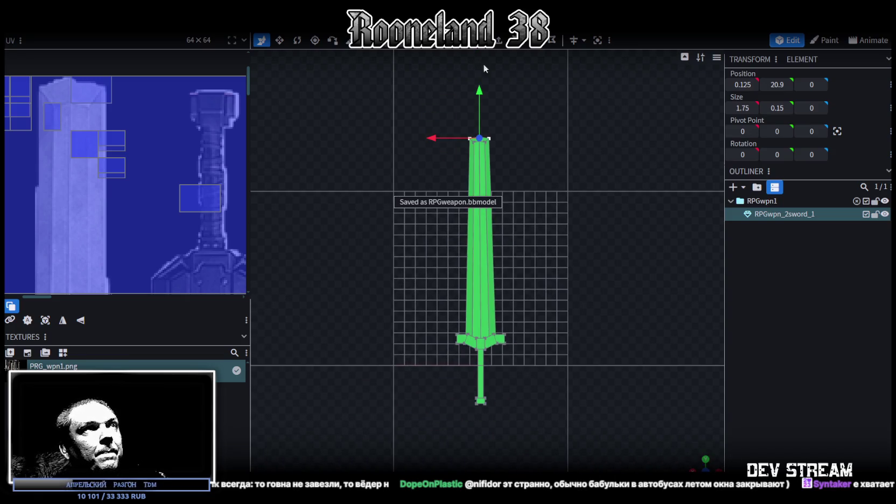
pyautogui.click(587, 285)
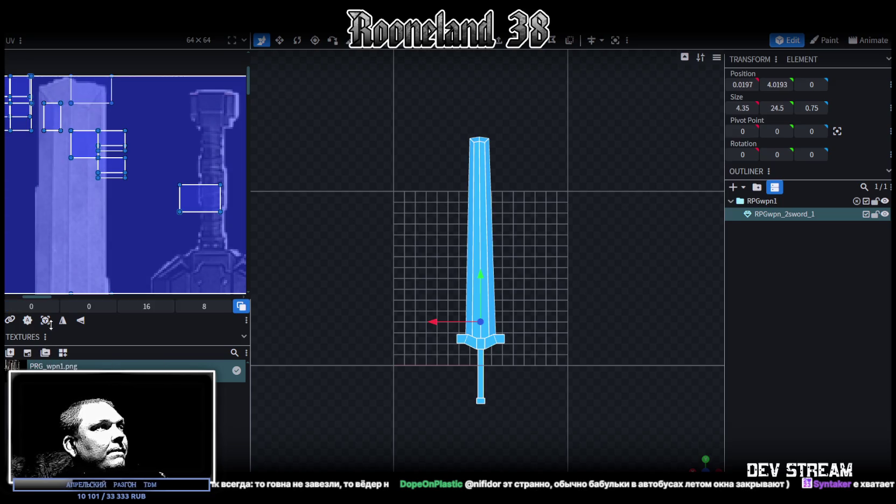
# Move and enlarge the sword's UV island over the leftmost sword in PRG_wpn1.png
pyautogui.click(51, 324)
pyautogui.scroll(-3, 139, 198)
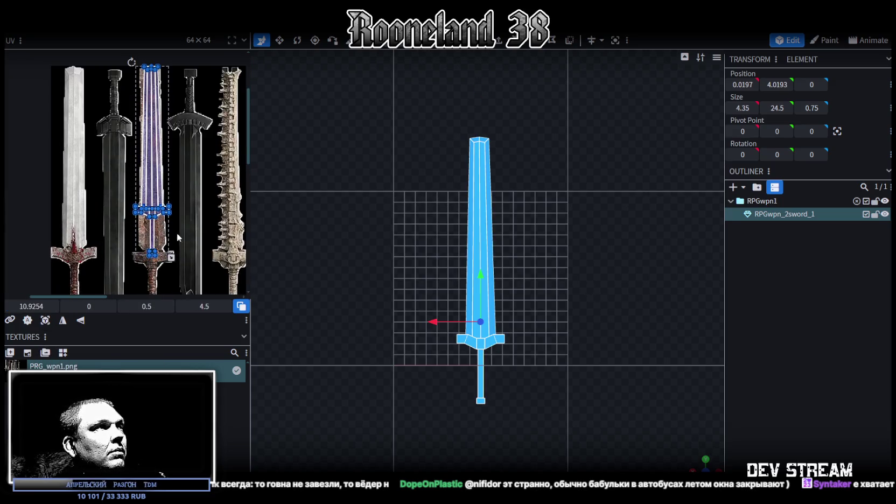
pyautogui.moveTo(149, 171); pyautogui.dragTo(80, 171)
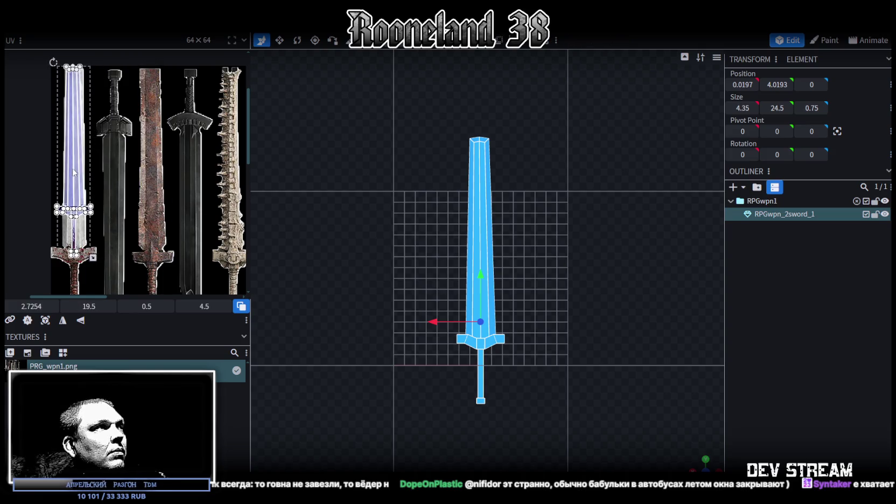
pyautogui.scroll(-2, 113, 180)
pyautogui.moveTo(103, 204); pyautogui.dragTo(114, 255)
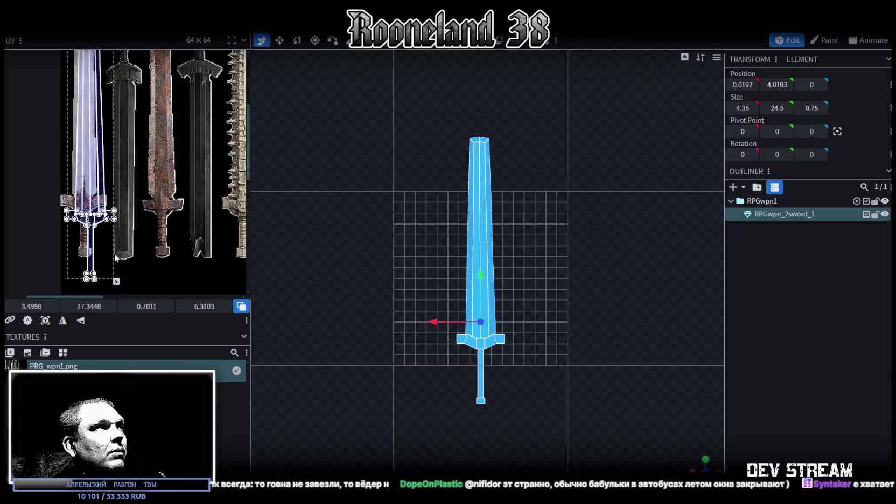
pyautogui.scroll(2, 161, 258)
pyautogui.scroll(2, 175, 185)
pyautogui.scroll(3, 133, 69)
pyautogui.scroll(2, 128, 214)
# Nudge the UV island so the crossguard lines up with the texture's guard
pyautogui.moveTo(127, 213); pyautogui.dragTo(104, 229)
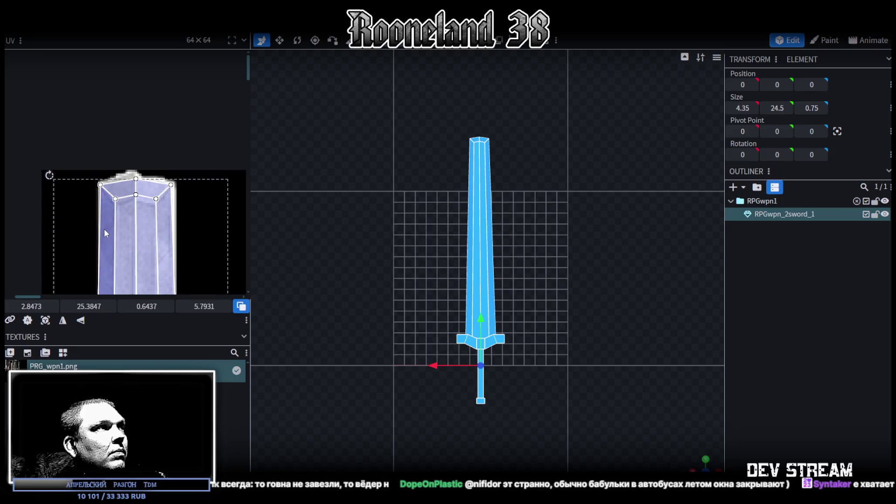
pyautogui.scroll(-2, 171, 224)
pyautogui.scroll(2, 172, 225)
pyautogui.scroll(-2, 154, 117)
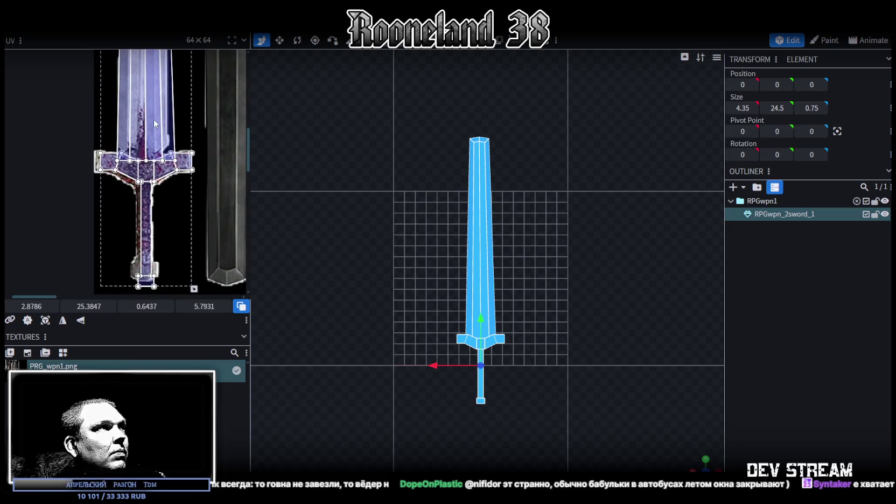
pyautogui.scroll(2, 145, 123)
pyautogui.scroll(1, 167, 151)
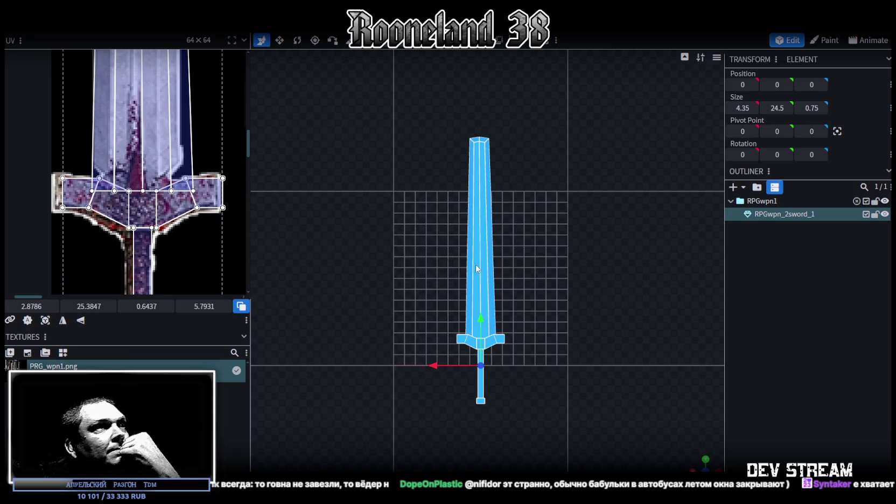
pyautogui.scroll(3, 476, 266)
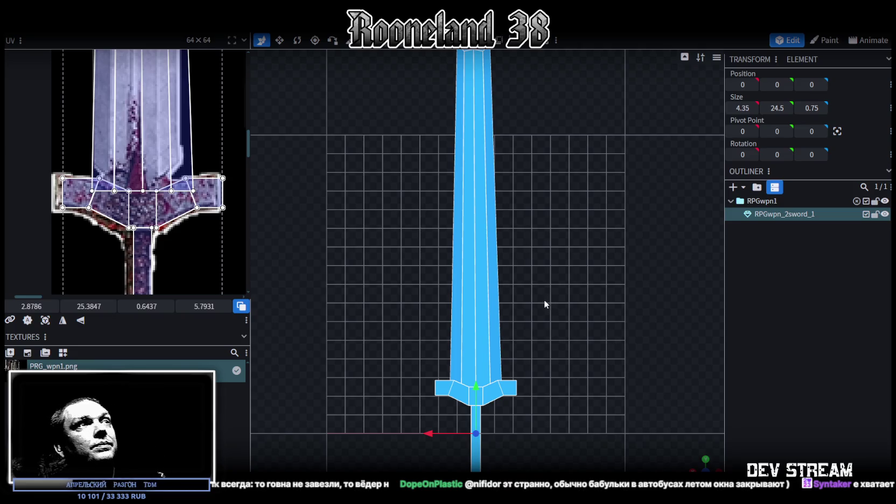
pyautogui.scroll(-2, 544, 300)
pyautogui.moveTo(434, 59); pyautogui.dragTo(562, 191)
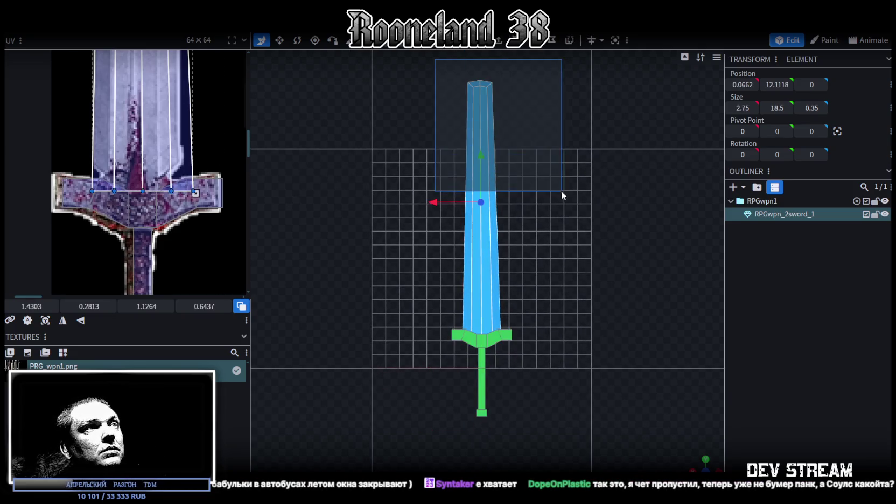
# Move the selected blade faces upward
pyautogui.moveTo(480, 152); pyautogui.dragTo(481, 127)
pyautogui.scroll(2, 475, 285)
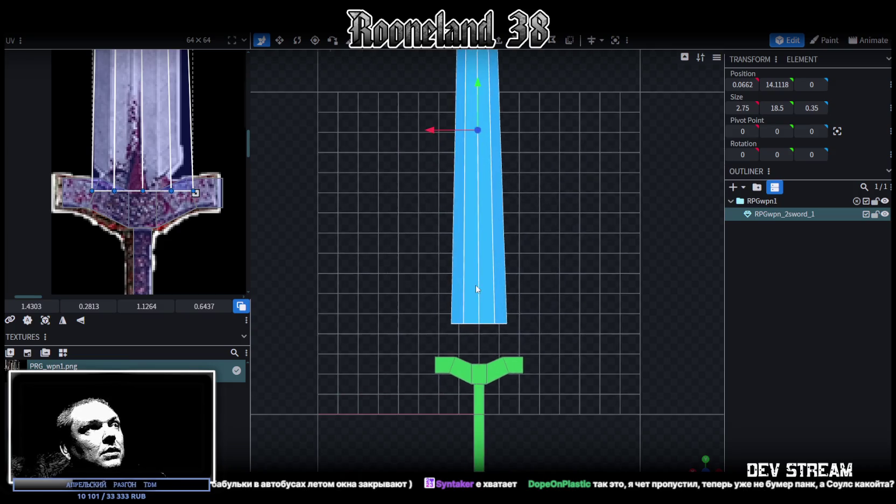
pyautogui.scroll(2, 496, 306)
pyautogui.scroll(2, 508, 280)
pyautogui.scroll(2, 509, 281)
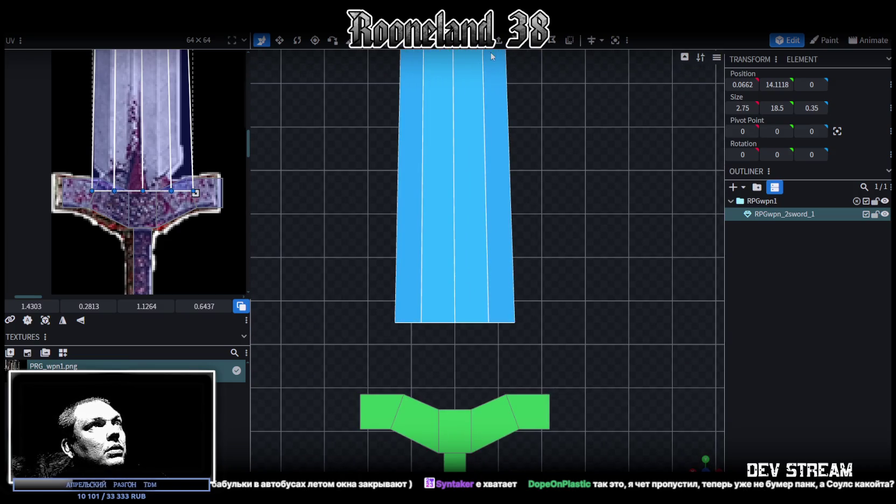
pyautogui.click(436, 310)
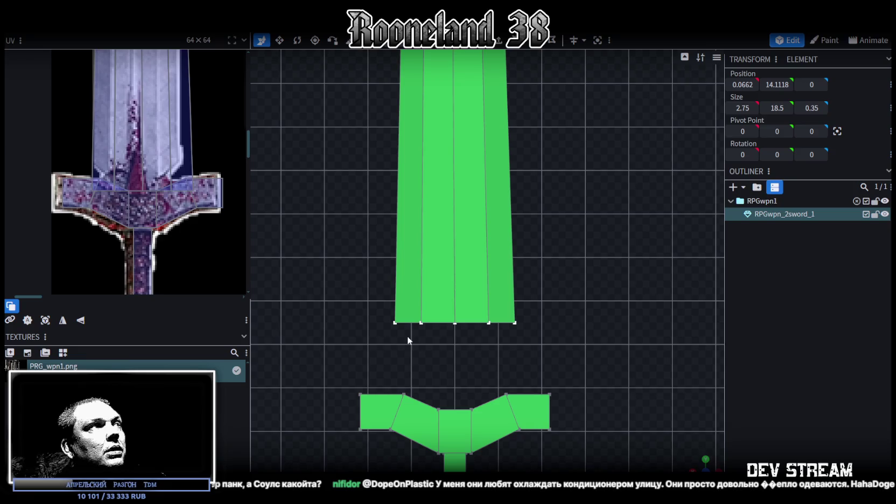
# Reshape the blade base by shifting its base vertices and raising the bottom-right corner
pyautogui.click(487, 323)
pyautogui.moveTo(442, 322); pyautogui.dragTo(436, 322)
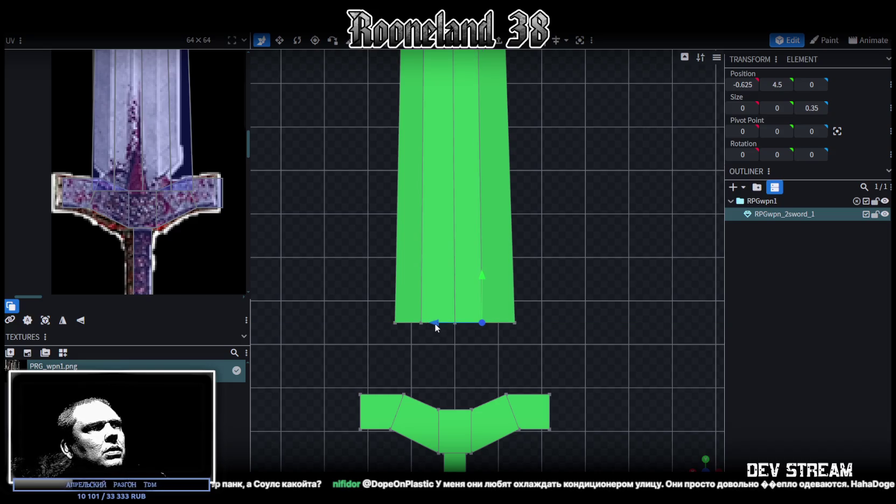
pyautogui.click(421, 322)
pyautogui.moveTo(375, 322); pyautogui.dragTo(379, 324)
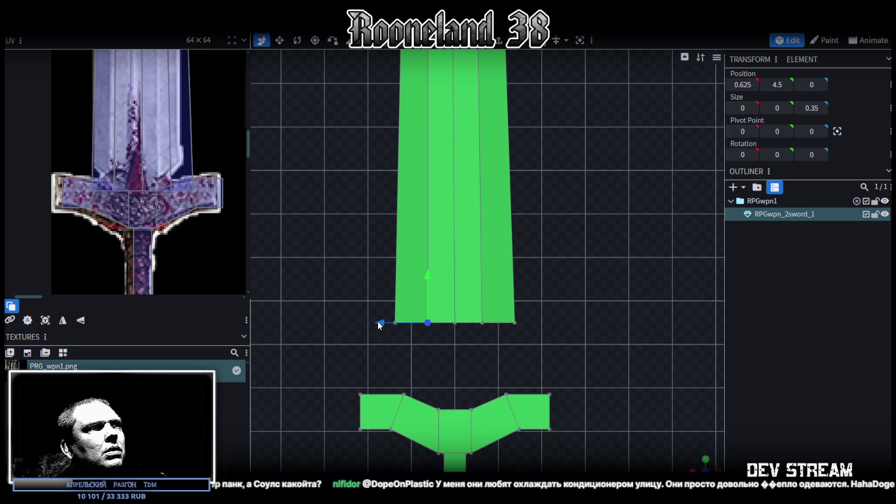
pyautogui.click(394, 322)
pyautogui.click(514, 323)
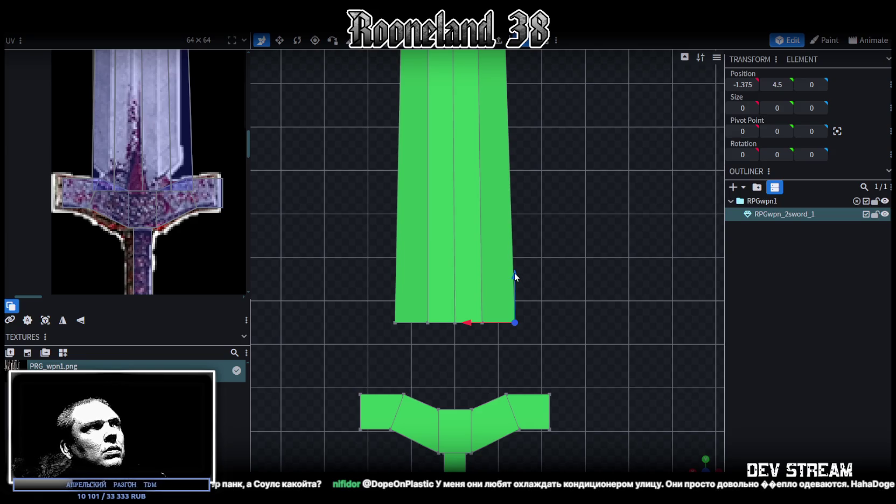
pyautogui.moveTo(514, 273); pyautogui.dragTo(514, 242)
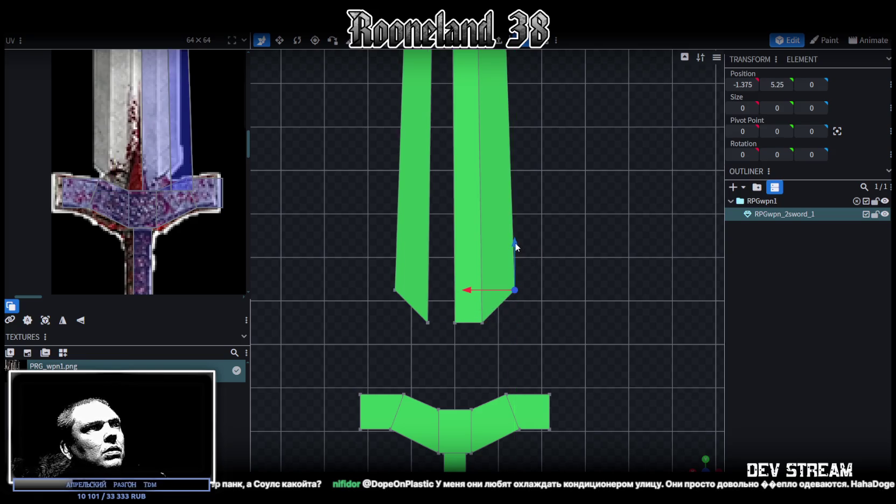
pyautogui.moveTo(470, 290); pyautogui.dragTo(466, 291)
# Try centring the blade's top-centre vertex at X 0, then undo it
pyautogui.scroll(-2, 515, 274)
pyautogui.scroll(-3, 517, 271)
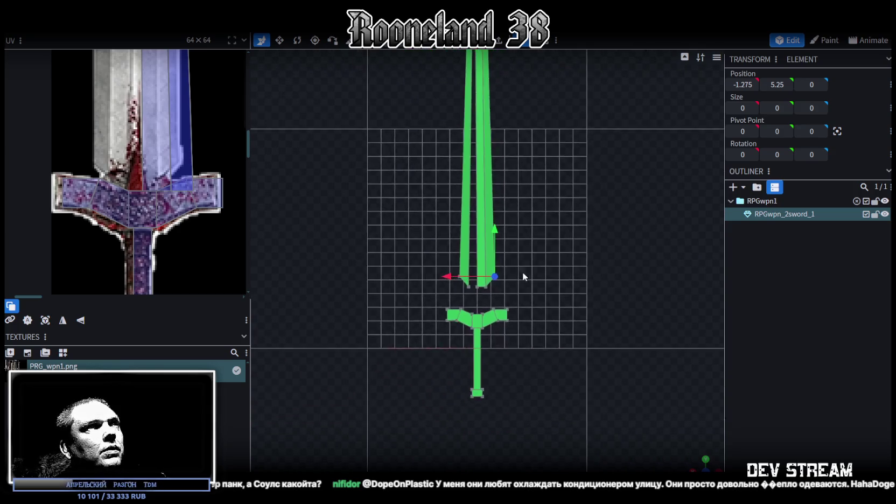
pyautogui.scroll(1, 487, 95)
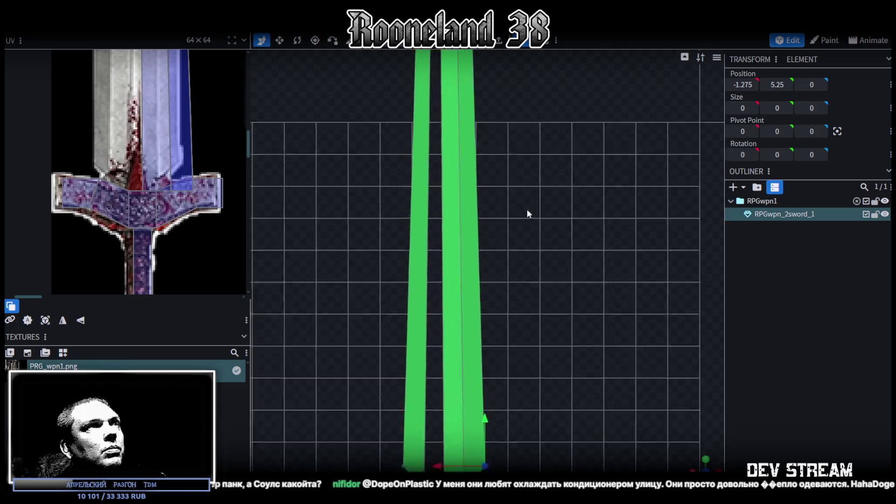
pyautogui.moveTo(486, 96); pyautogui.dragTo(544, 348)
pyautogui.scroll(2, 477, 161)
pyautogui.scroll(2, 439, 79)
pyautogui.click(452, 110)
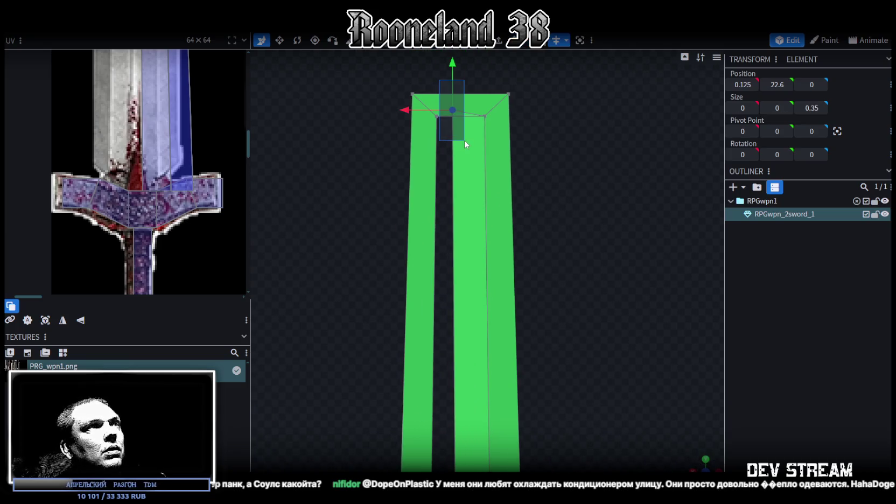
pyautogui.click(743, 84)
pyautogui.write('0')
pyautogui.press('Return')
pyautogui.scroll(-1, 549, 247)
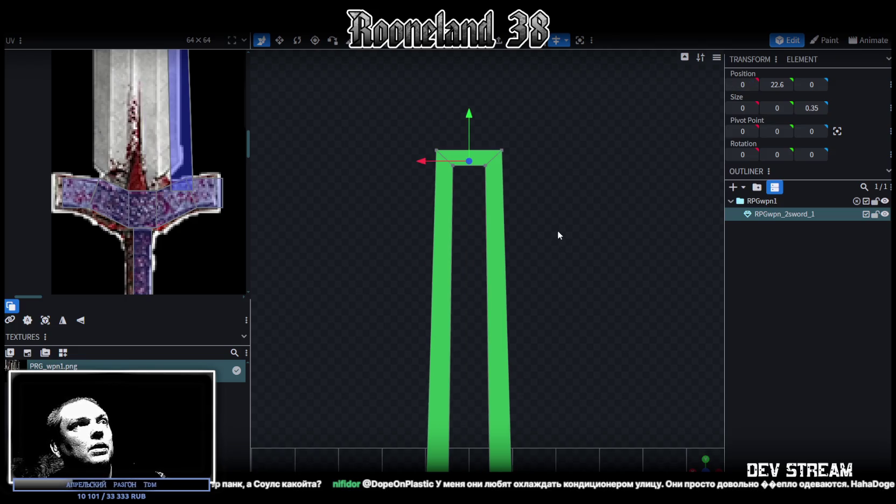
pyautogui.hotkey('ctrl', 'z')
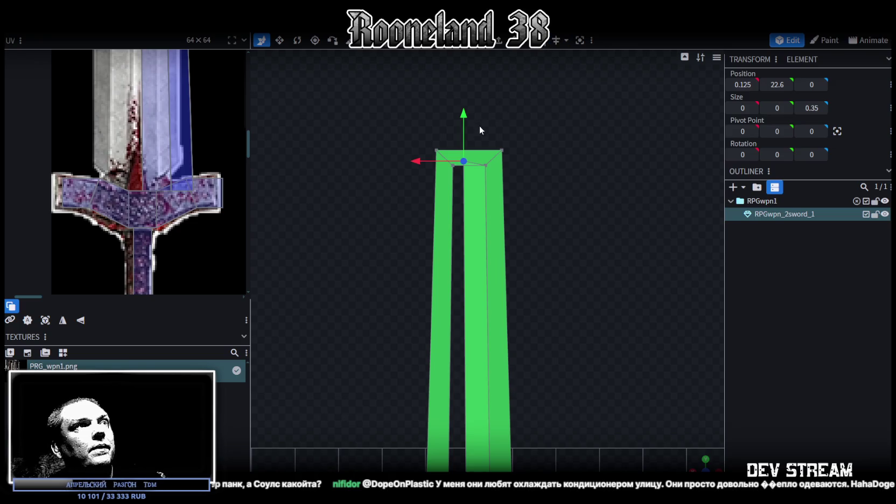
# Fill the tip gap and pull the top-centre tip vertex to Y 21.5
pyautogui.moveTo(526, 154); pyautogui.dragTo(523, 180, button='right')
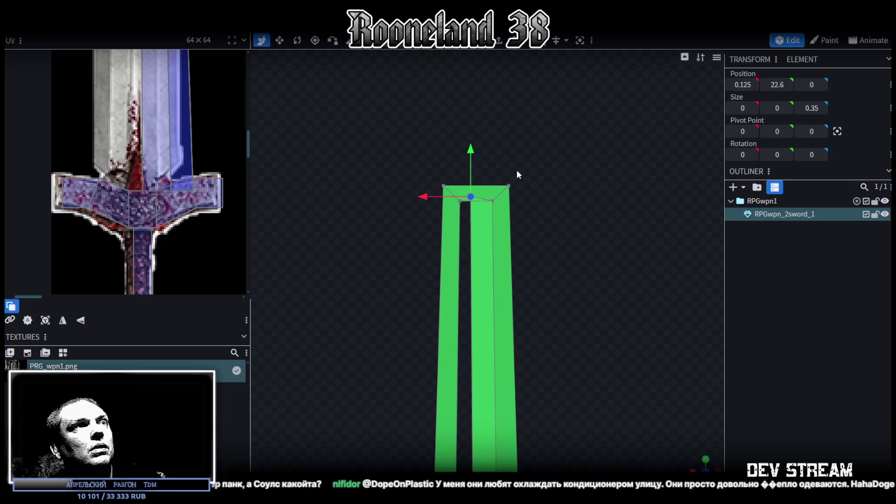
pyautogui.hotkey('ctrl', 'z')
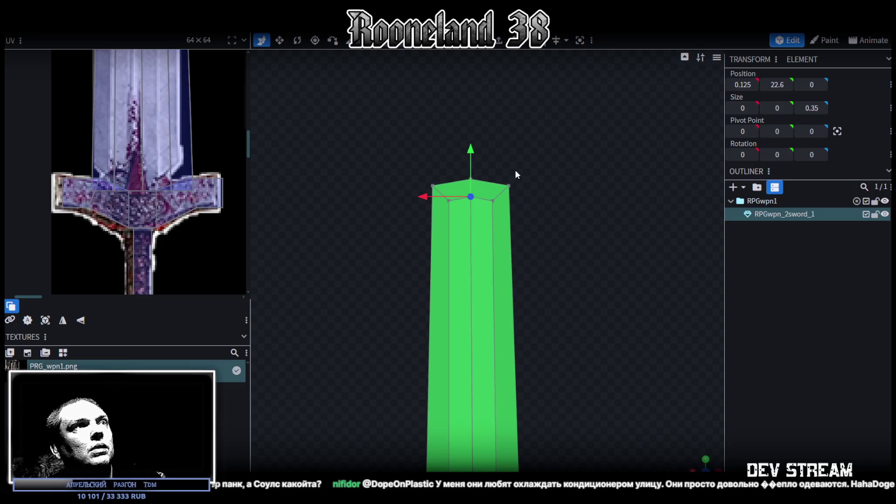
pyautogui.moveTo(470, 159); pyautogui.dragTo(484, 200)
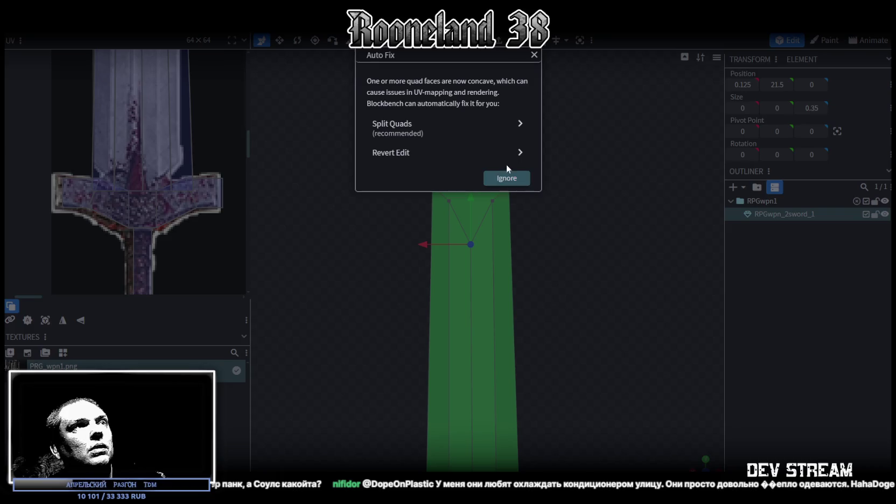
# Dismiss the concave-face warning and select the blade's top vertices, checking side and front views
pyautogui.click(504, 178)
pyautogui.moveTo(504, 134); pyautogui.dragTo(453, 208)
pyautogui.moveTo(457, 147); pyautogui.dragTo(479, 215)
pyautogui.scroll(-2, 529, 311)
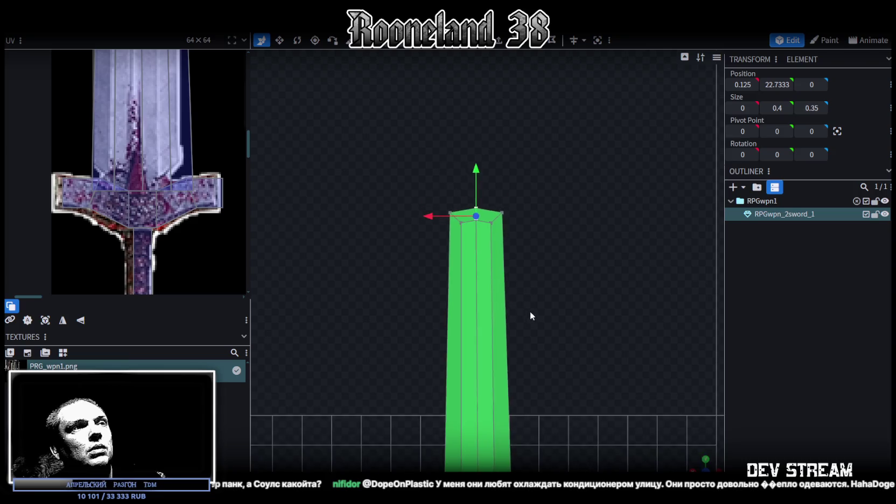
pyautogui.scroll(-3, 535, 129)
pyautogui.moveTo(532, 127); pyautogui.dragTo(527, 196, button='right')
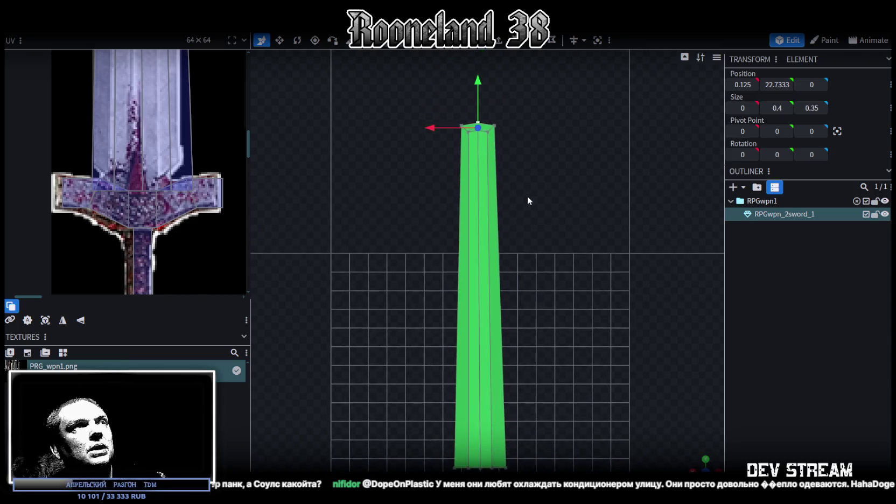
pyautogui.press('KP_3')
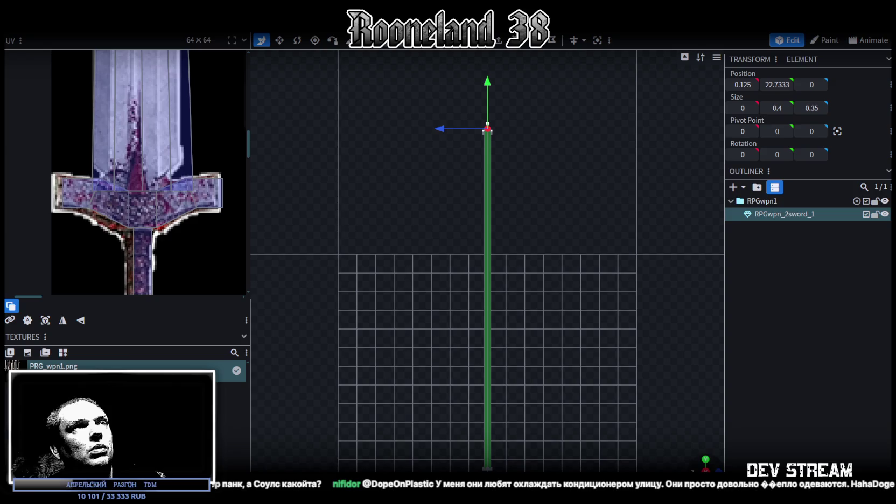
pyautogui.press('KP_1')
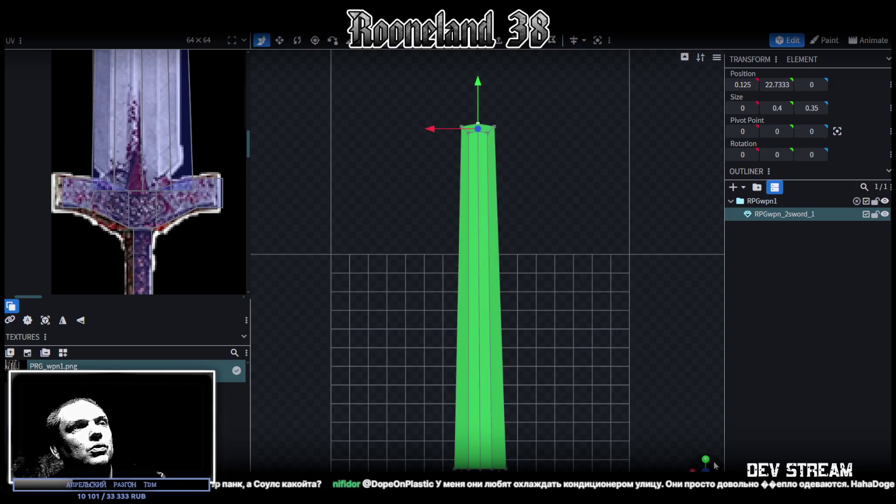
# Centre the blade's long middle vertex strip at X 0
pyautogui.click(479, 325)
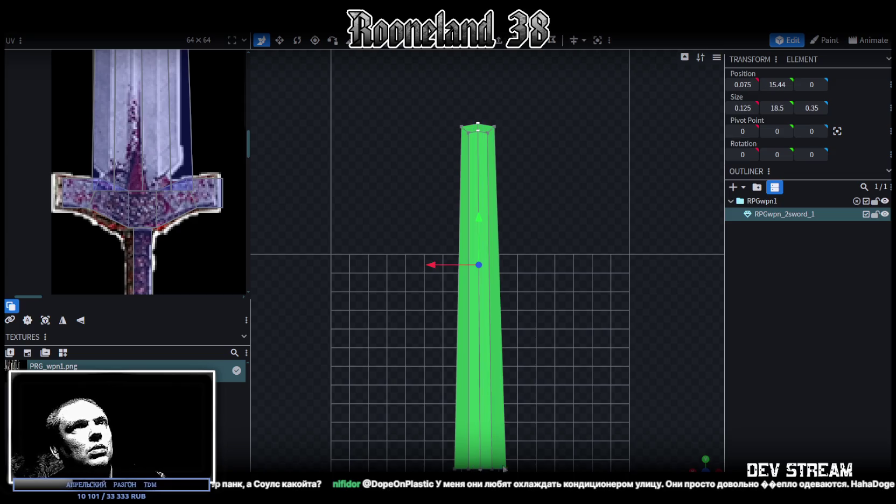
pyautogui.click(742, 84)
pyautogui.write('0')
pyautogui.press('Return')
pyautogui.write('0')
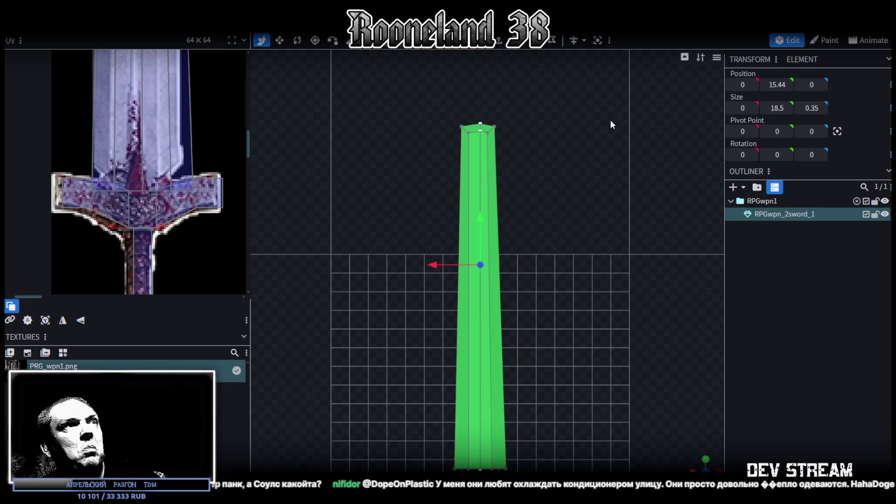
pyautogui.click(586, 122)
pyautogui.click(469, 221)
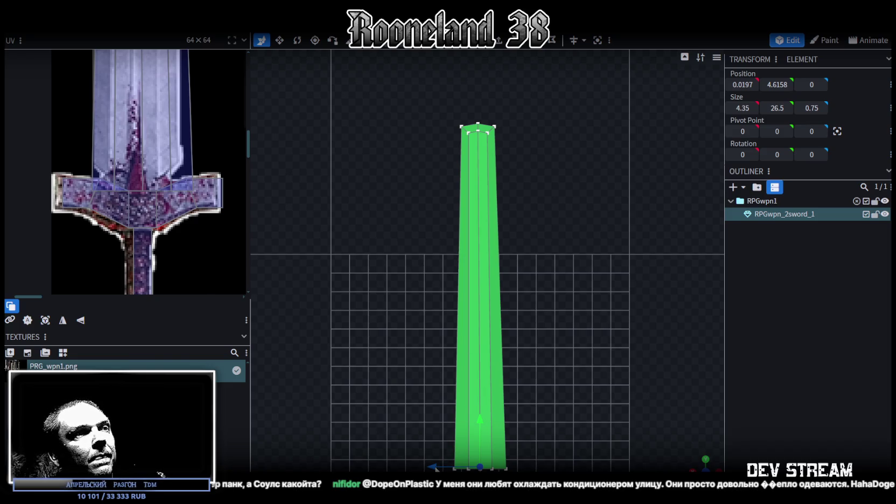
# Select the guard vertices and the blade's bottom-edge vertices above the crossguard
pyautogui.scroll(1, 482, 459)
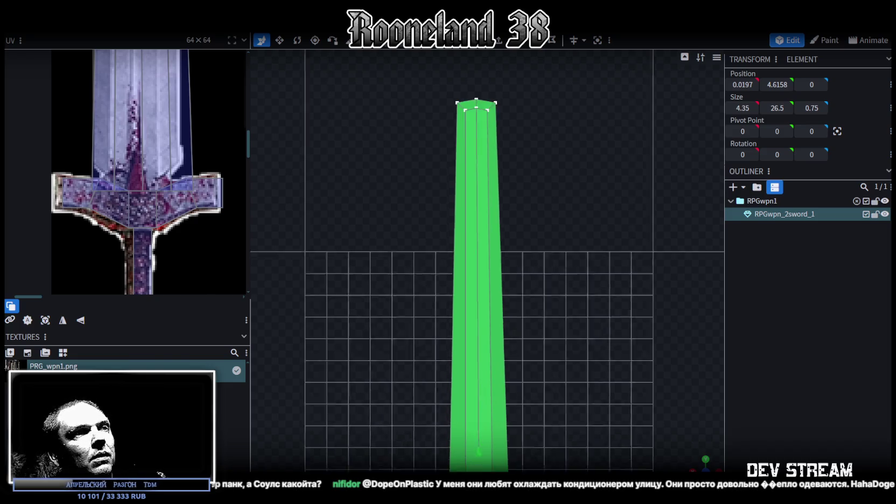
pyautogui.moveTo(482, 459); pyautogui.dragTo(529, 170, button='right')
pyautogui.scroll(3, 486, 247)
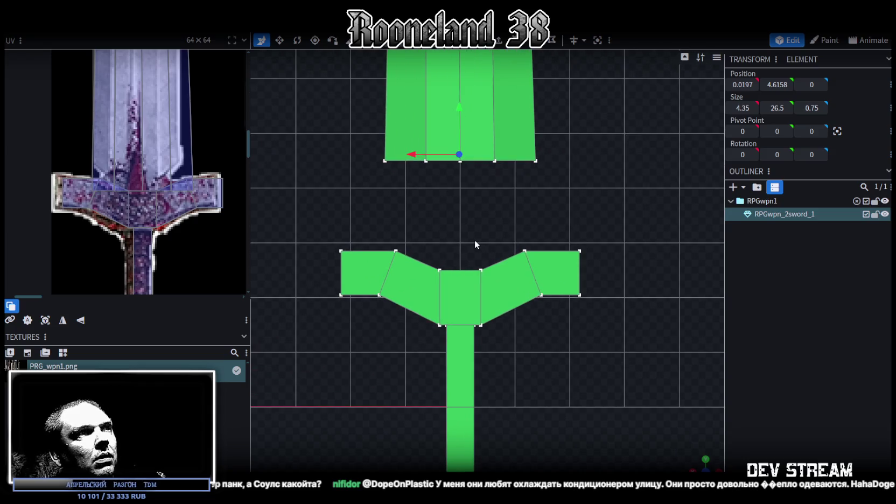
pyautogui.click(481, 270)
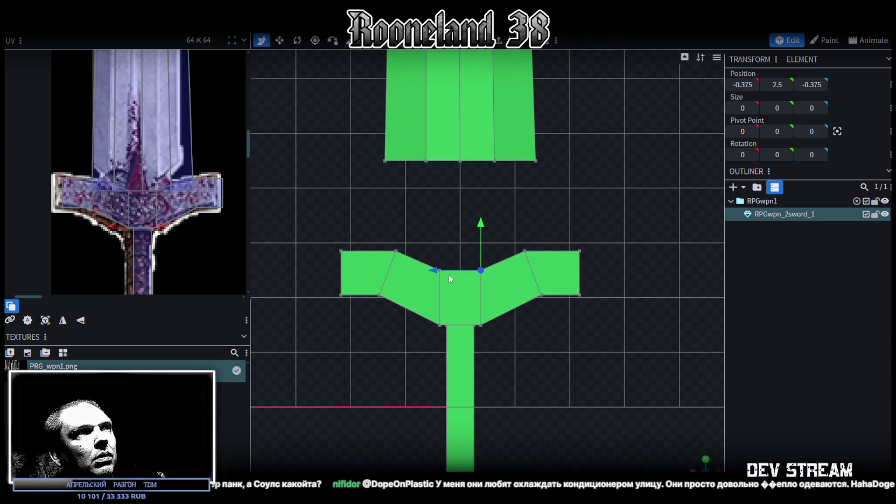
pyautogui.keyDown('shift'); pyautogui.click(439, 325); pyautogui.keyUp('shift')
pyautogui.click(425, 160)
pyautogui.keyDown('shift'); pyautogui.click(493, 160); pyautogui.keyUp('shift')
pyautogui.keyDown('shift'); pyautogui.click(535, 161); pyautogui.keyUp('shift')
pyautogui.keyDown('shift'); pyautogui.click(385, 160); pyautogui.keyUp('shift')
pyautogui.moveTo(412, 177); pyautogui.dragTo(461, 347, button='right')
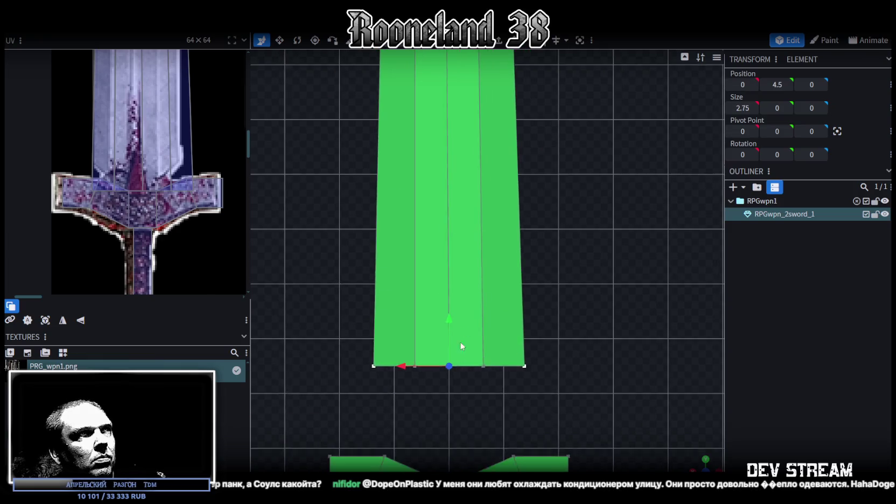
# Orbit into a perspective view of the blade and select its top face
pyautogui.scroll(-3, 522, 222)
pyautogui.moveTo(522, 221)
pyautogui.mouseDown()
pyautogui.moveTo(539, 359)
pyautogui.moveTo(520, 200)
pyautogui.mouseUp()
pyautogui.scroll(3, 504, 222)
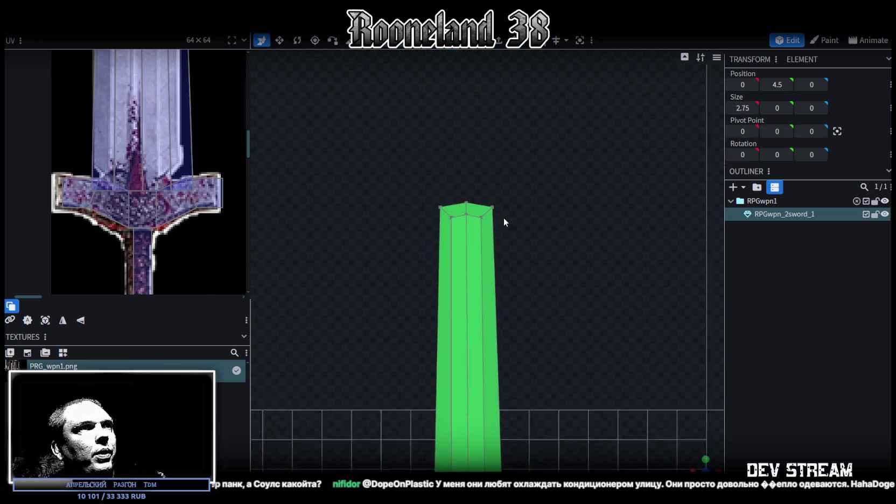
pyautogui.scroll(2, 504, 221)
pyautogui.click(457, 193)
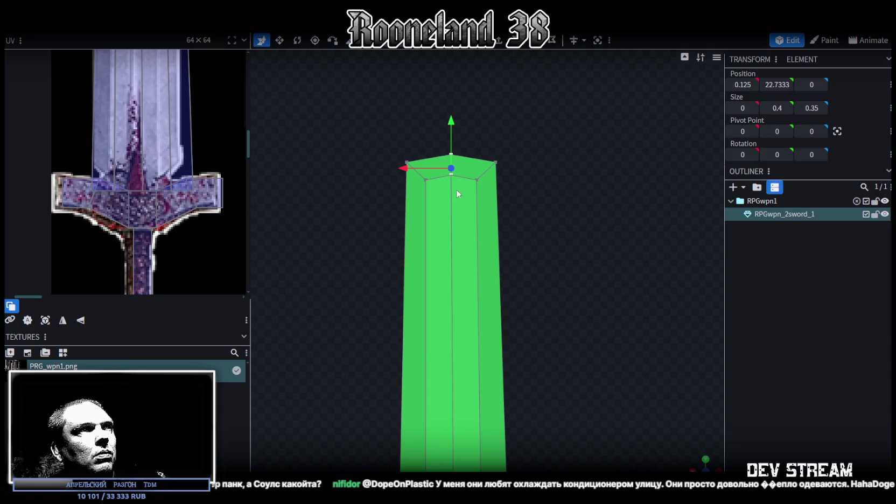
# Select the blade's top-middle ridge vertices and centre them at Position X 0
pyautogui.moveTo(369, 100); pyautogui.dragTo(542, 206)
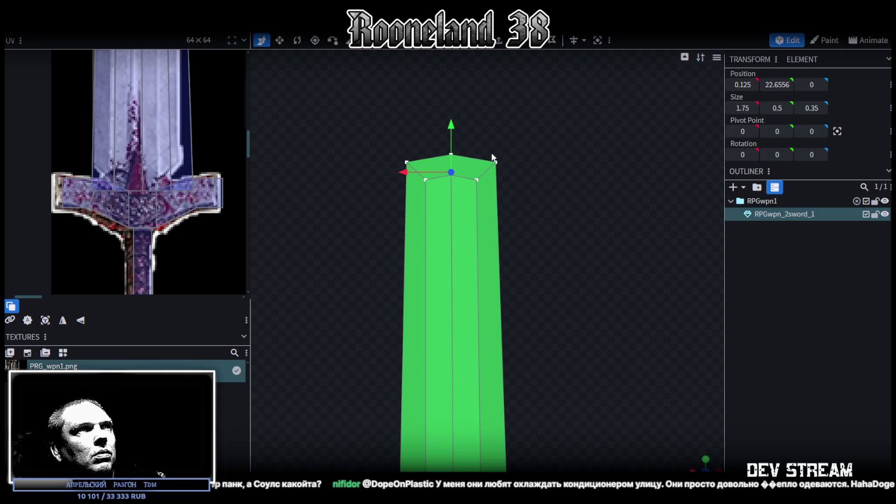
pyautogui.moveTo(509, 148); pyautogui.dragTo(466, 195)
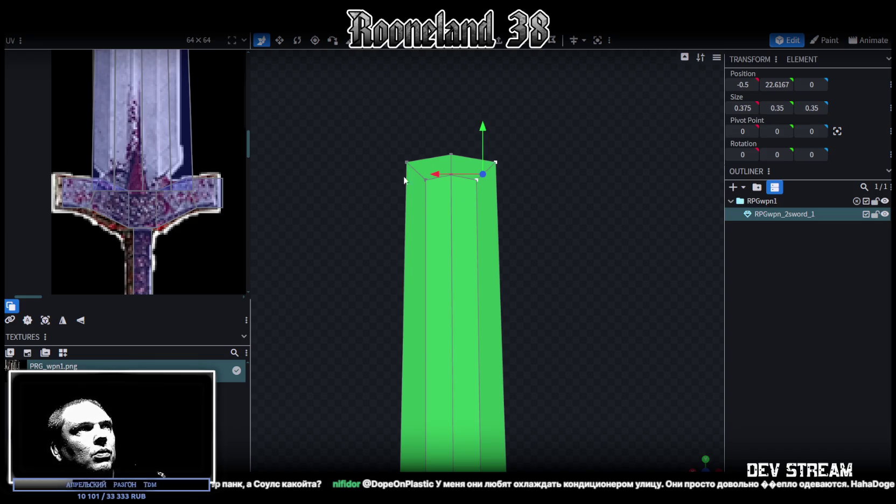
pyautogui.moveTo(378, 142); pyautogui.dragTo(436, 203)
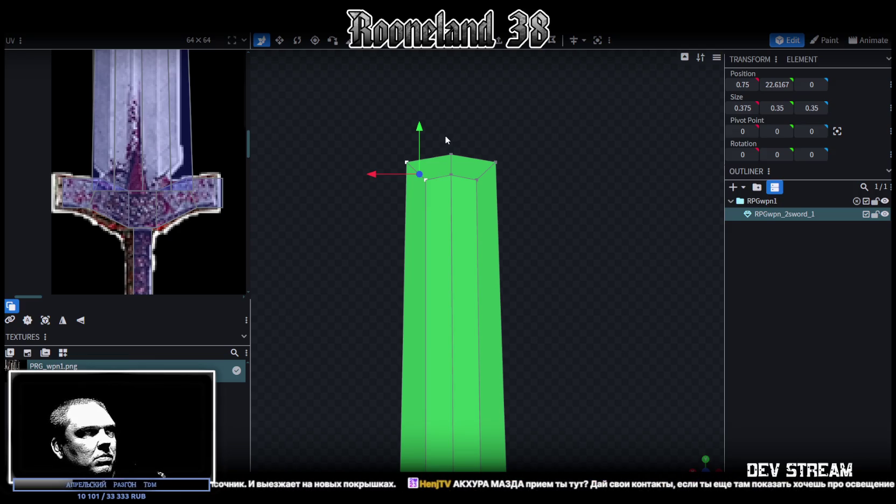
pyautogui.moveTo(444, 136); pyautogui.dragTo(463, 184)
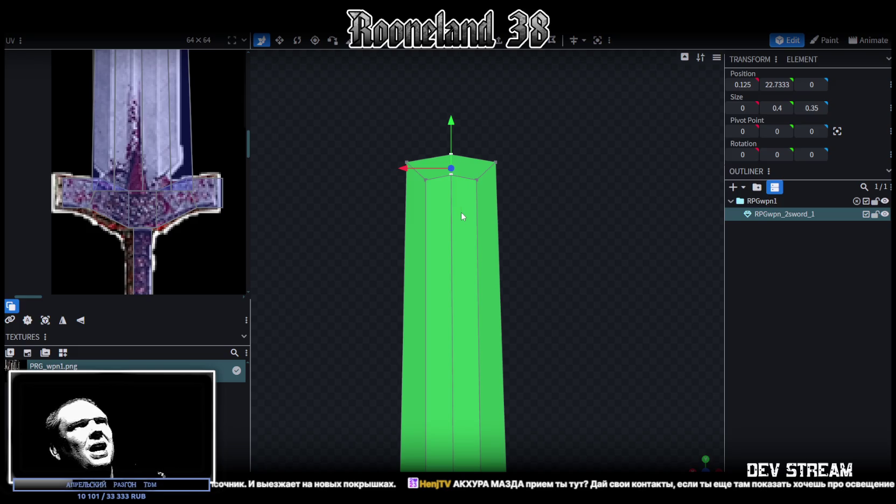
pyautogui.click(740, 84)
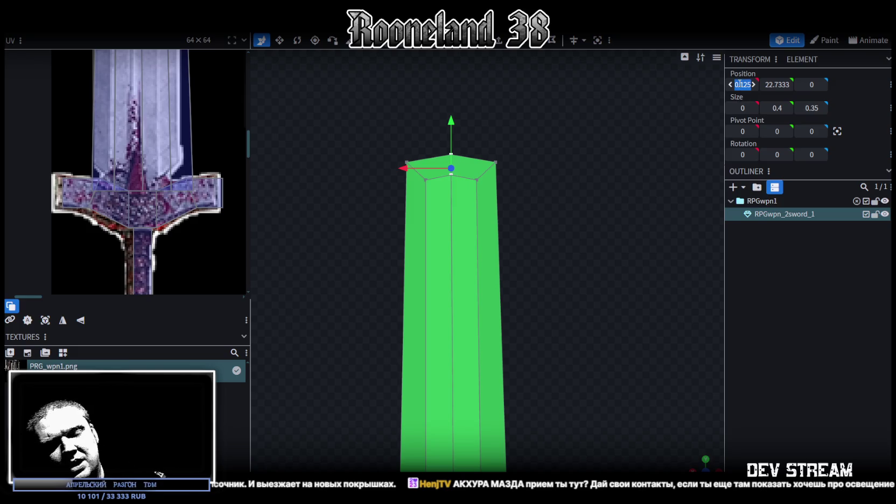
pyautogui.write('0')
pyautogui.press('Return')
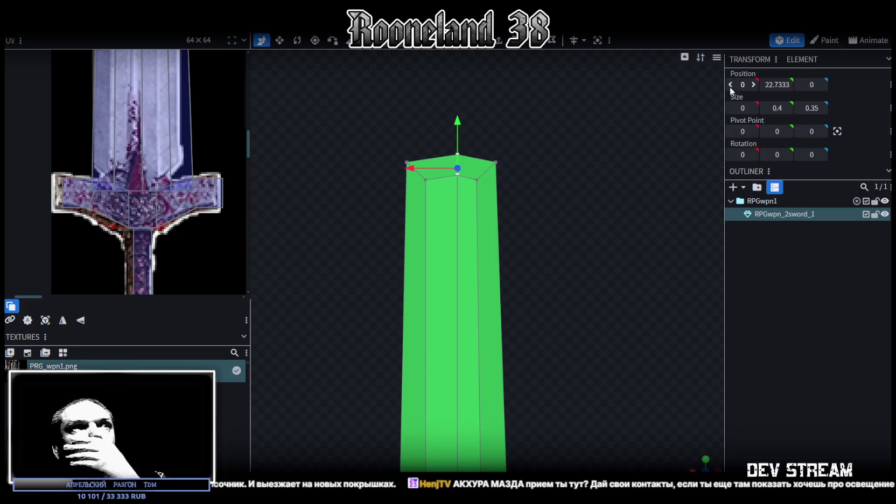
# Push the top-left and top-right tip vertices outward along X to widen the blade top
pyautogui.moveTo(384, 131); pyautogui.dragTo(433, 200)
pyautogui.moveTo(370, 173); pyautogui.dragTo(389, 172)
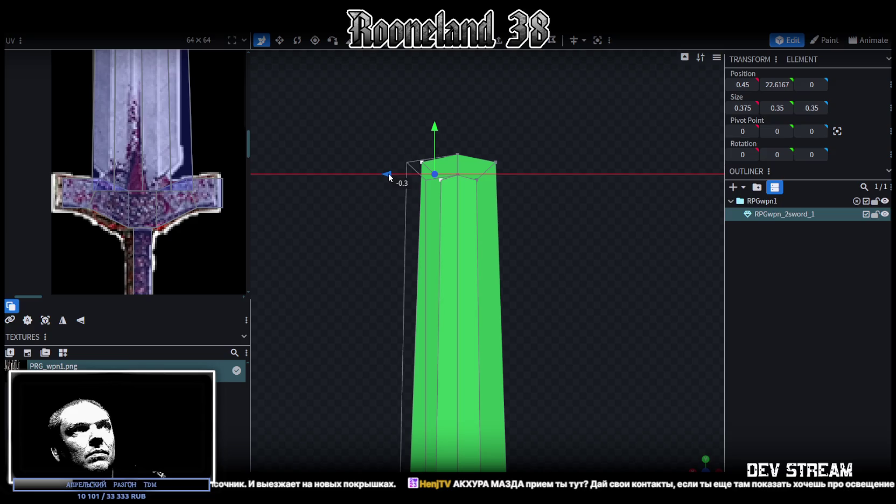
pyautogui.click(476, 179)
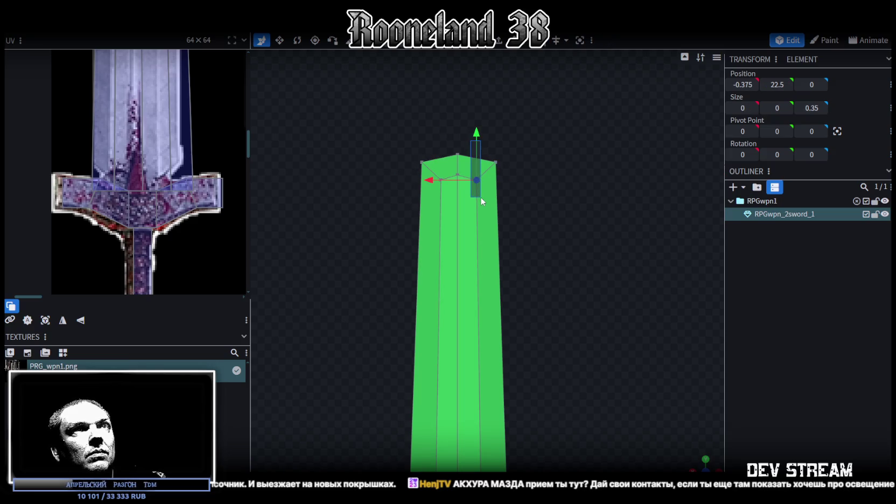
pyautogui.moveTo(516, 141); pyautogui.dragTo(488, 172)
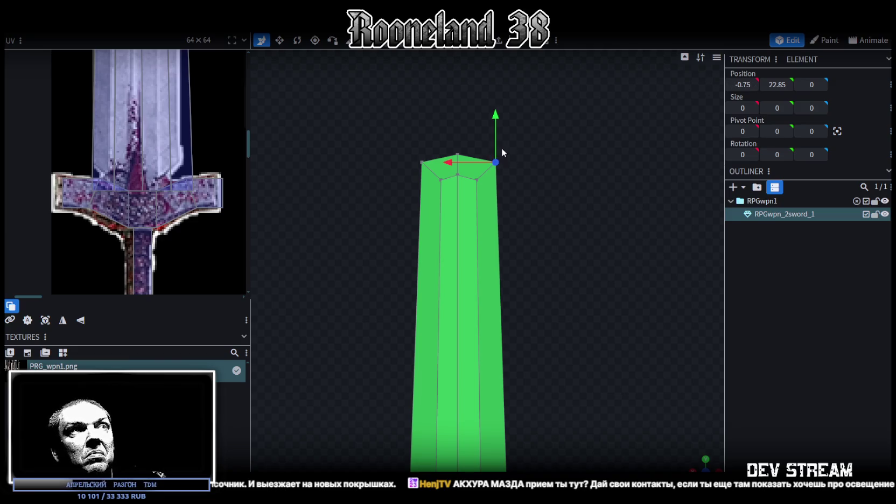
pyautogui.moveTo(455, 162); pyautogui.dragTo(533, 133)
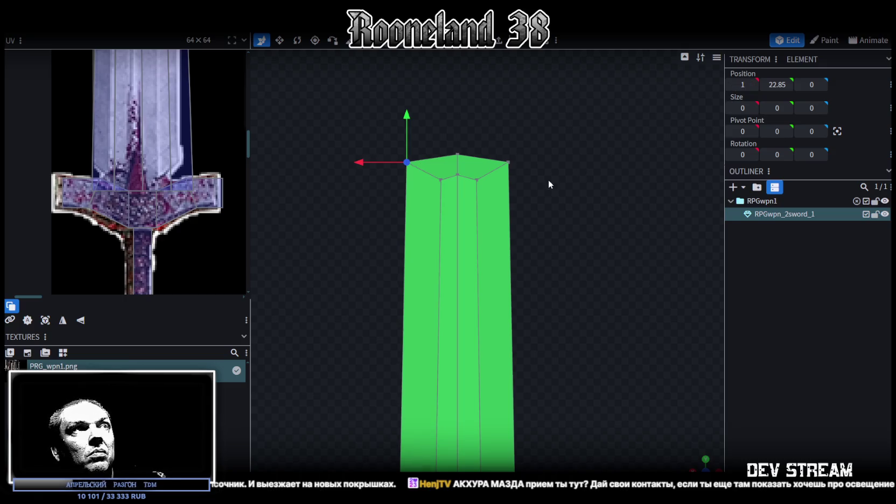
# Reposition the inner tip vertex, finally setting its X position to 0.5
pyautogui.moveTo(469, 145); pyautogui.dragTo(485, 199)
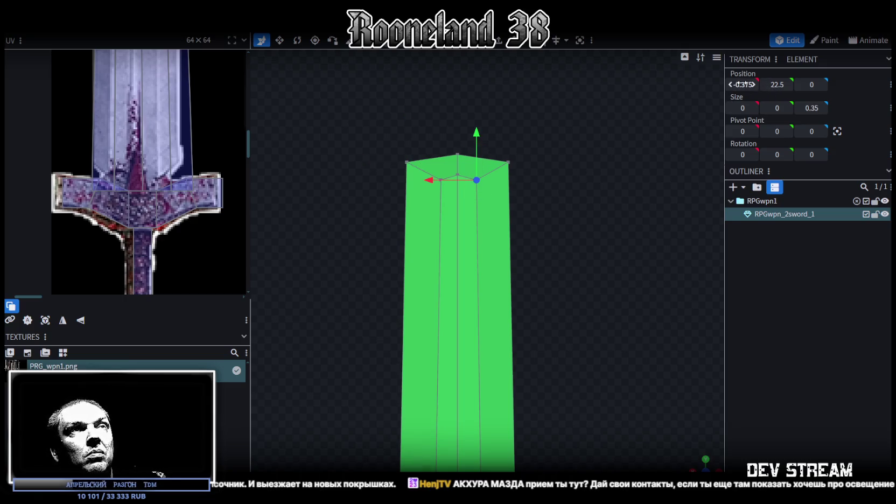
pyautogui.doubleClick(743, 84)
pyautogui.write('-0.5')
pyautogui.press('Return')
pyautogui.moveTo(432, 174)
pyautogui.mouseDown()
pyautogui.moveTo(379, 174)
pyautogui.moveTo(390, 174)
pyautogui.mouseUp()
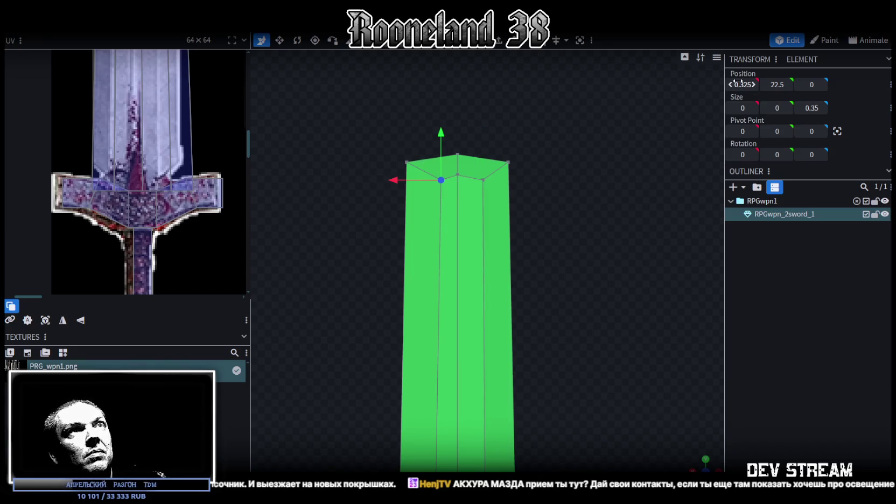
pyautogui.doubleClick(742, 84)
pyautogui.write('0.5')
pyautogui.press('Return')
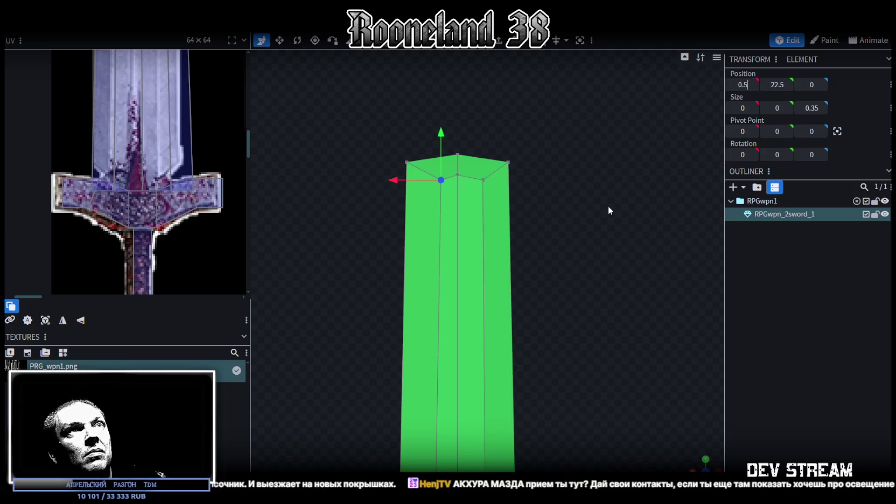
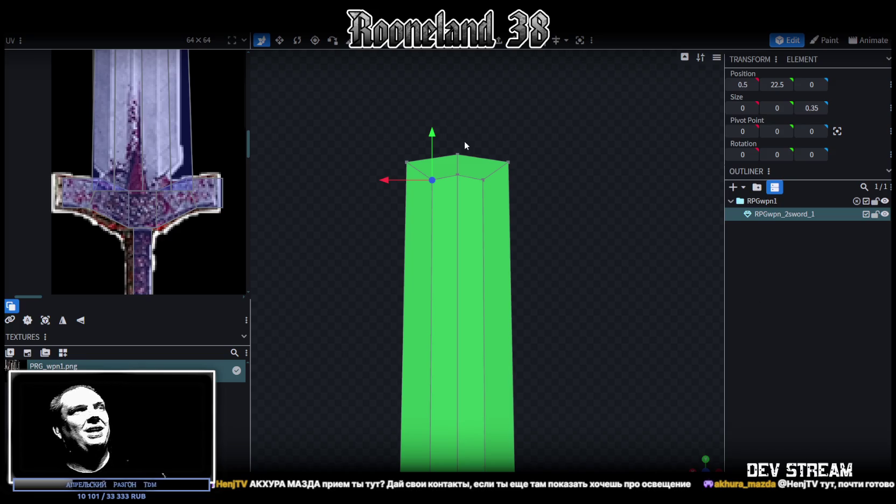
# Scale the blade's top two corner vertices inward to narrow the blade top
pyautogui.click(407, 162)
pyautogui.keyDown('shift'); pyautogui.click(510, 163); pyautogui.keyUp('shift')
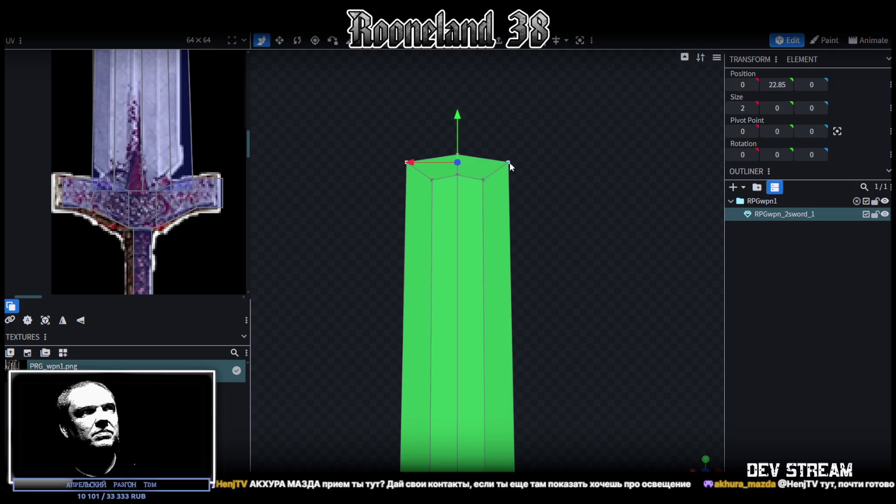
pyautogui.press('s')
pyautogui.moveTo(485, 162); pyautogui.dragTo(483, 167)
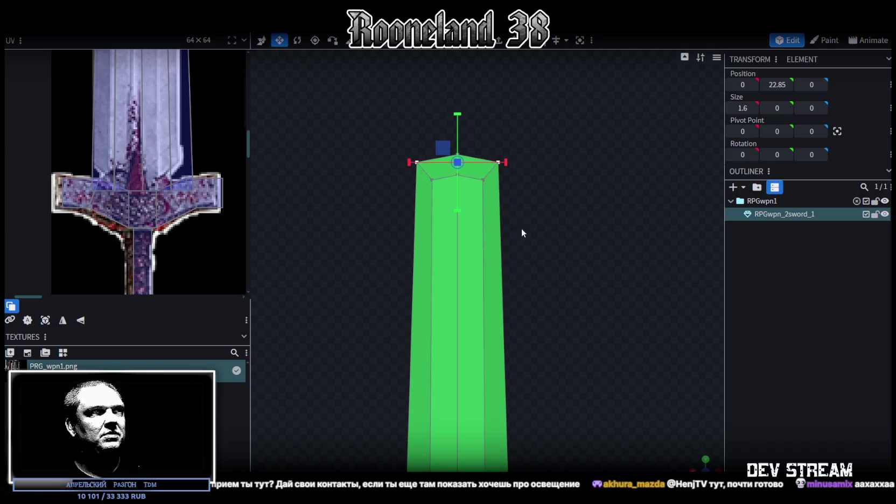
pyautogui.scroll(-2, 544, 197)
pyautogui.scroll(-1, 545, 301)
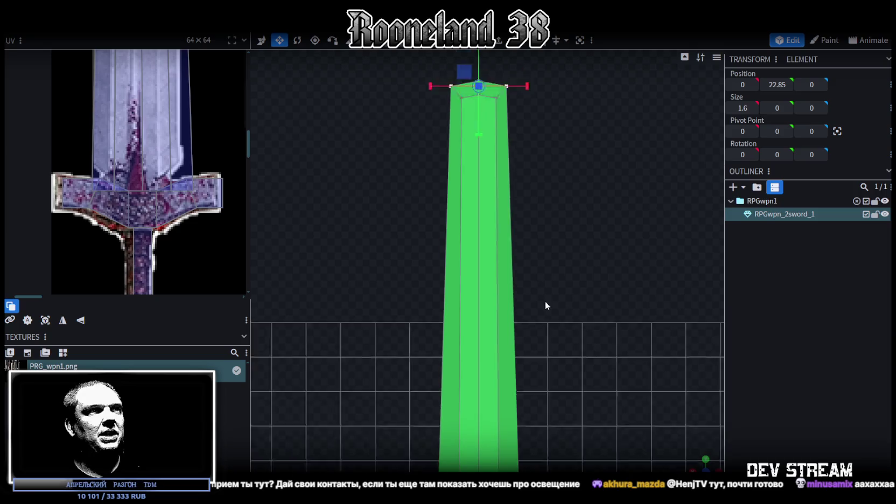
pyautogui.scroll(-2, 533, 306)
pyautogui.scroll(2, 506, 270)
pyautogui.scroll(2, 517, 258)
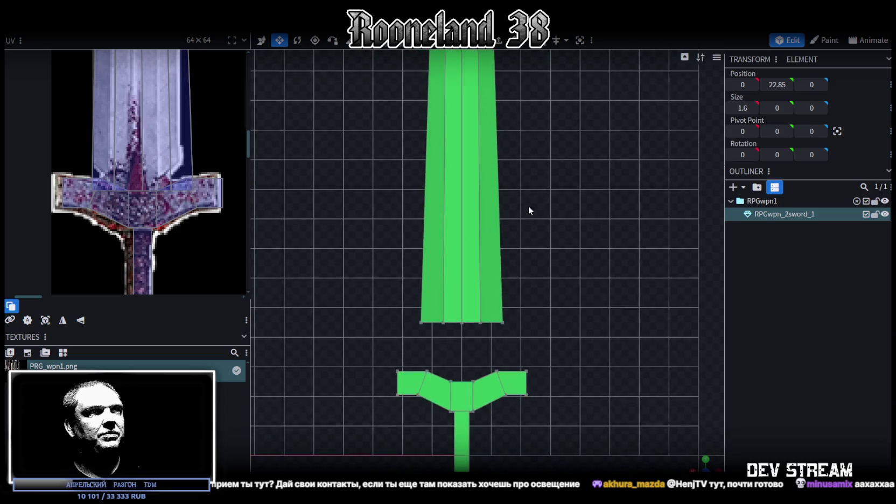
# Pull the blade's bottom-centre vertex down into a shallow point and save the model
pyautogui.click(502, 324)
pyautogui.click(479, 323)
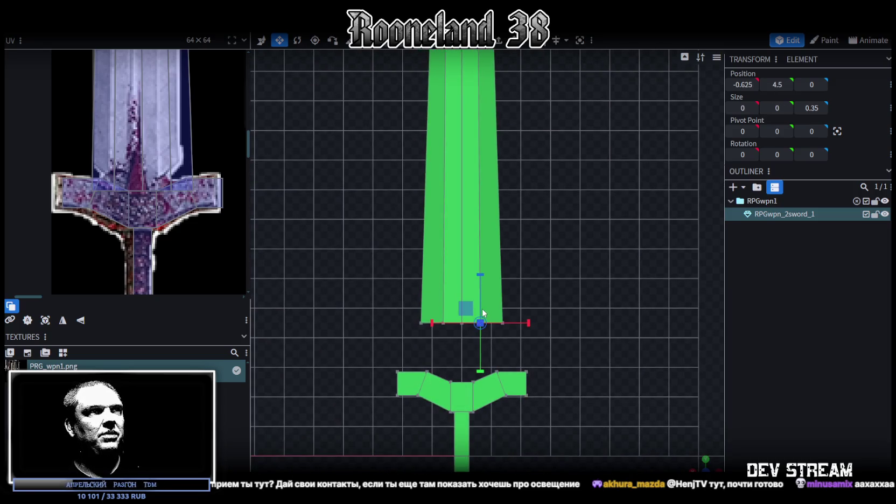
pyautogui.scroll(1, 502, 365)
pyautogui.moveTo(424, 362)
pyautogui.mouseDown()
pyautogui.moveTo(481, 311)
pyautogui.moveTo(455, 306)
pyautogui.mouseUp()
pyautogui.press('v')
pyautogui.click(455, 346)
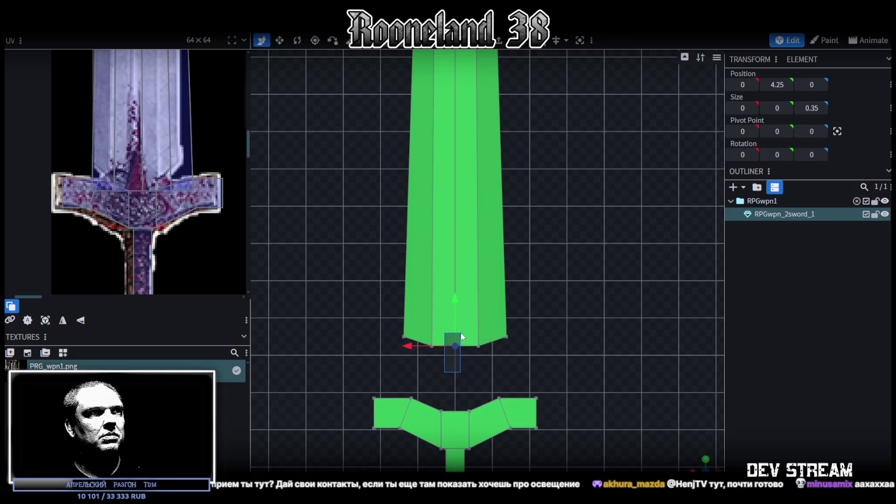
pyautogui.moveTo(455, 302); pyautogui.dragTo(456, 310)
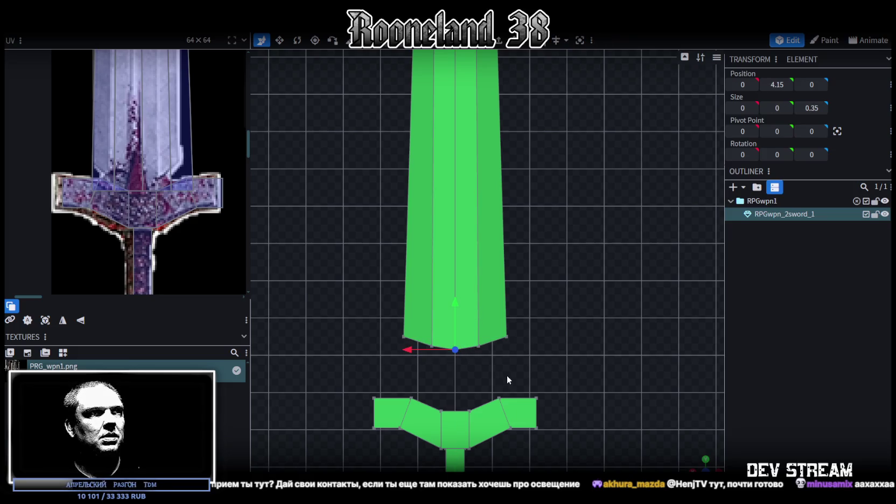
pyautogui.scroll(3, 578, 378)
pyautogui.scroll(1, 562, 284)
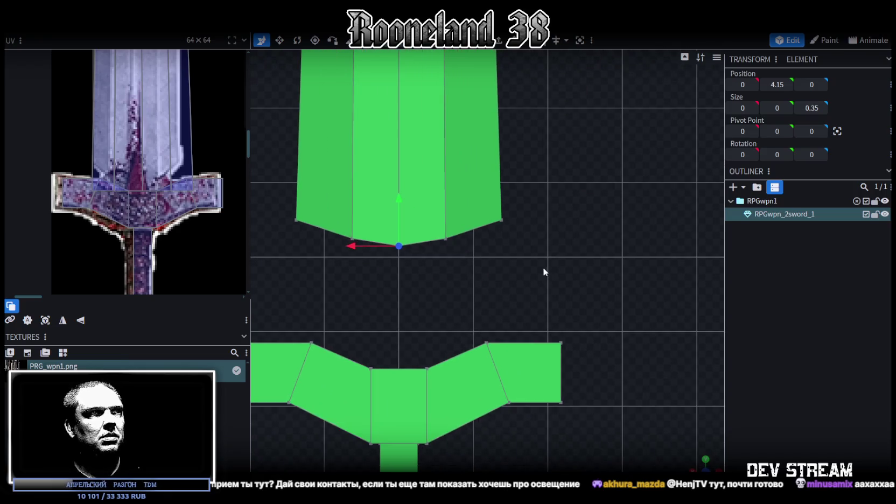
pyautogui.hotkey('ctrl', 's')
# Raise the blade's lower right corner vertex by 0.2 and nudge its UV face on the texture
pyautogui.moveTo(515, 239)
pyautogui.mouseDown()
pyautogui.moveTo(486, 196)
pyautogui.moveTo(434, 219)
pyautogui.mouseUp()
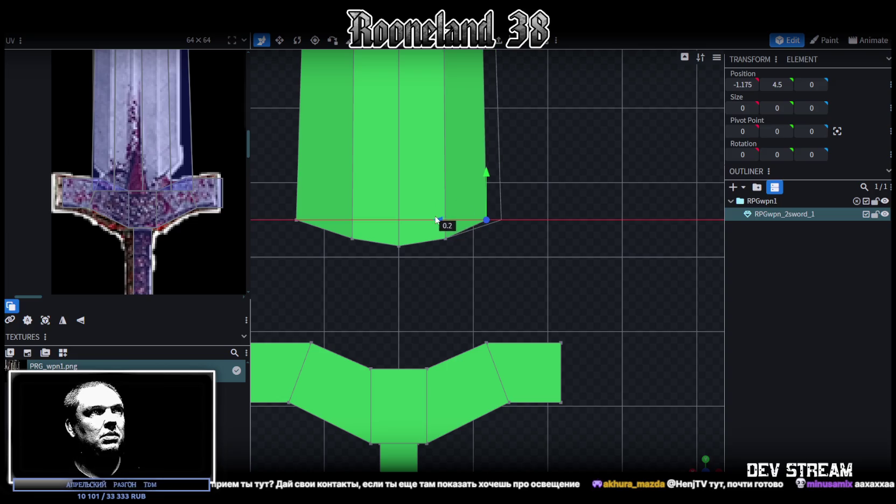
pyautogui.moveTo(478, 171); pyautogui.dragTo(479, 157)
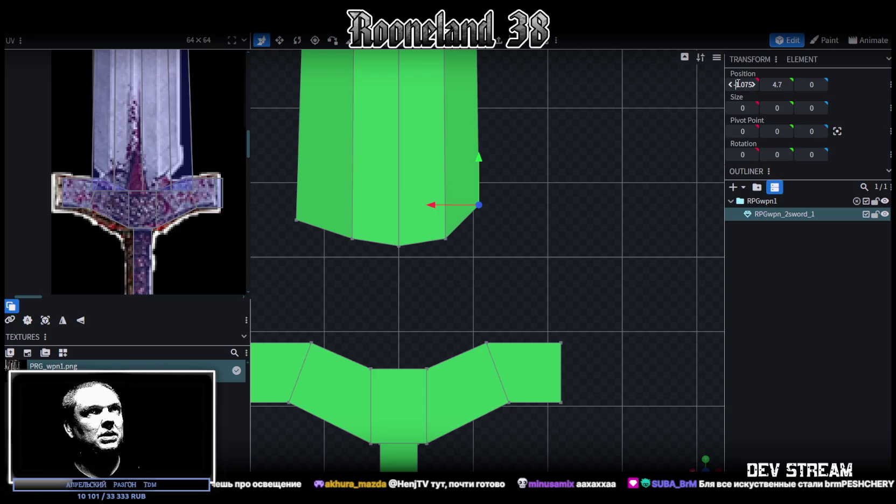
pyautogui.moveTo(161, 235); pyautogui.dragTo(164, 241)
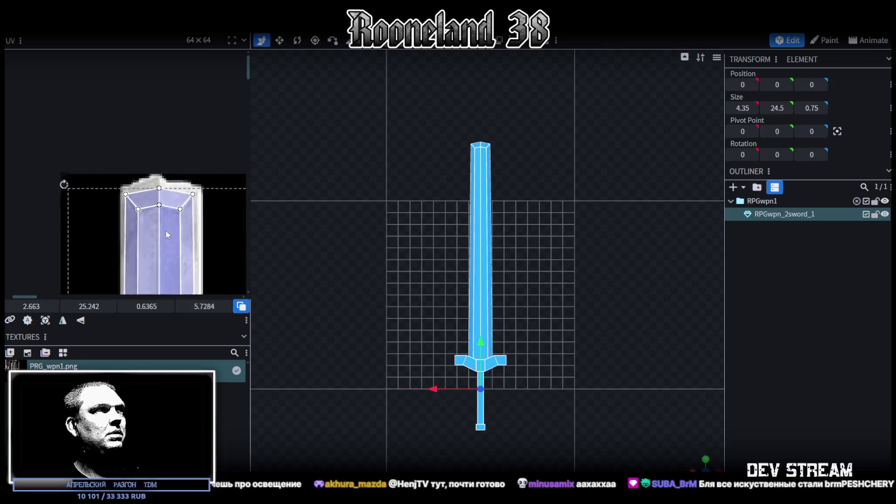
# Select only the blade piece and move it up one unit, clearing the crossguard
pyautogui.scroll(-4, 179, 78)
pyautogui.scroll(-3, 183, 81)
pyautogui.scroll(4, 195, 185)
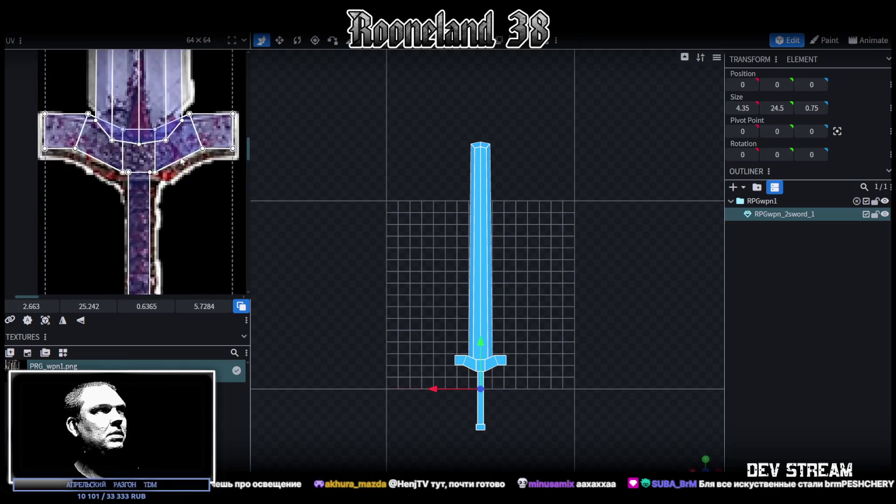
pyautogui.scroll(2, 182, 153)
pyautogui.scroll(5, 183, 156)
pyautogui.scroll(1, 166, 228)
pyautogui.scroll(-2, 167, 228)
pyautogui.scroll(2, 167, 226)
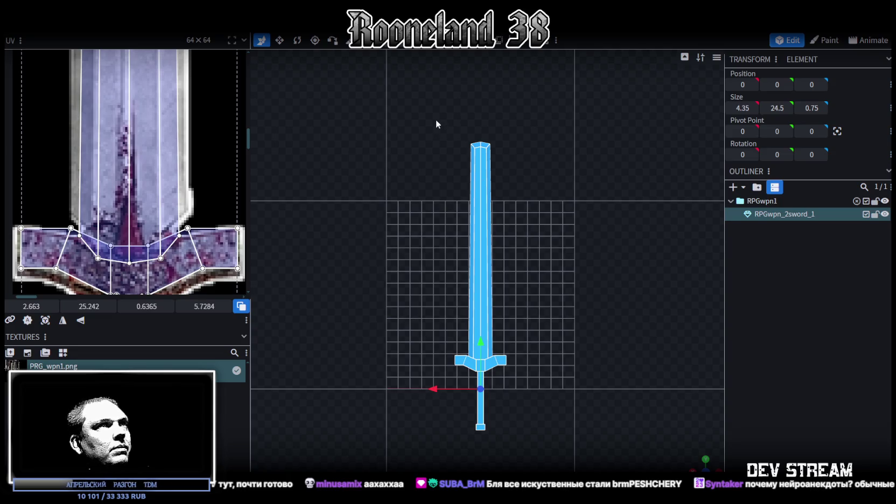
pyautogui.doubleClick(480, 172)
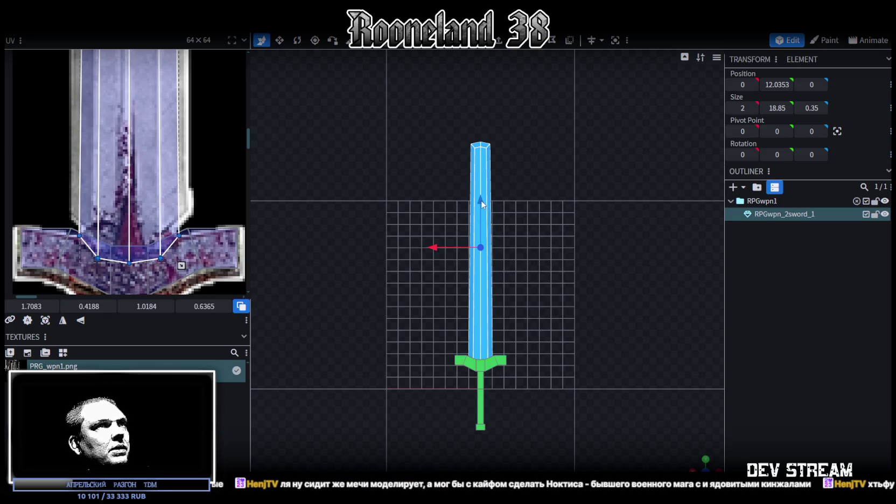
pyautogui.moveTo(482, 204); pyautogui.dragTo(483, 192)
# Adjust the corner vertices and tip edge at the blade's lower end, then save the model
pyautogui.scroll(2, 496, 334)
pyautogui.scroll(3, 521, 310)
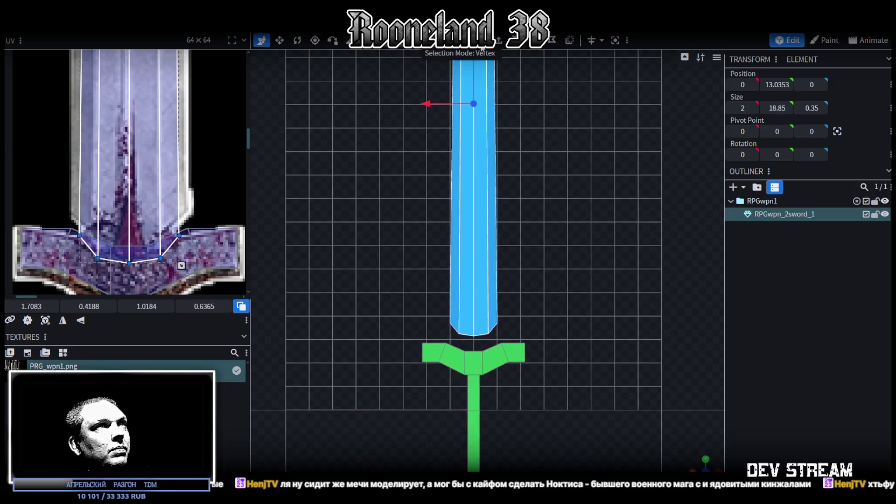
pyautogui.click(452, 336)
pyautogui.scroll(1, 451, 338)
pyautogui.moveTo(438, 336); pyautogui.dragTo(515, 313)
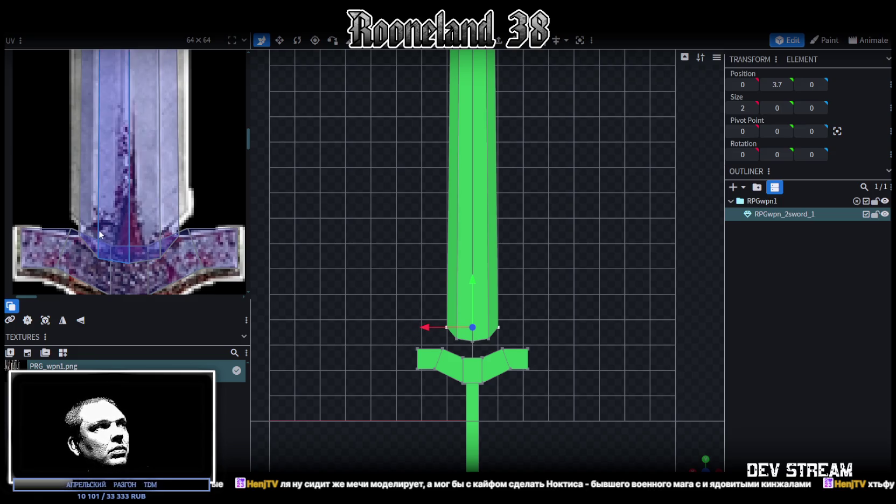
pyautogui.click(485, 338)
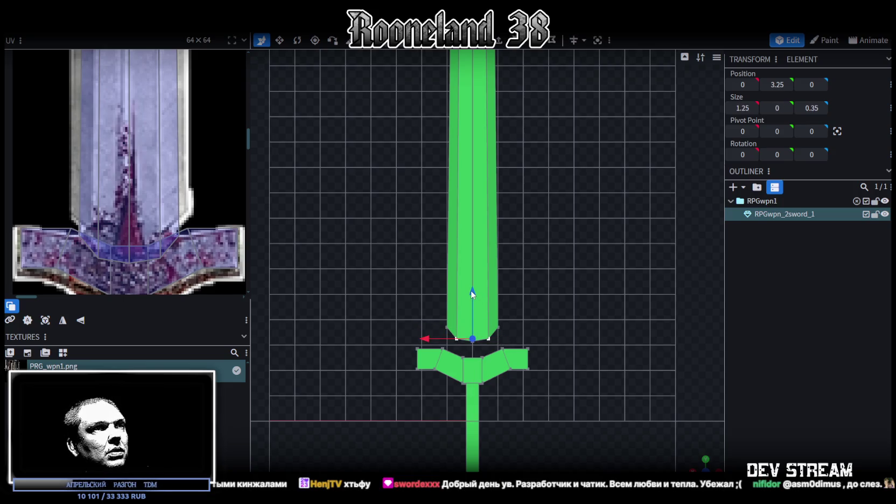
pyautogui.moveTo(472, 278); pyautogui.dragTo(471, 284)
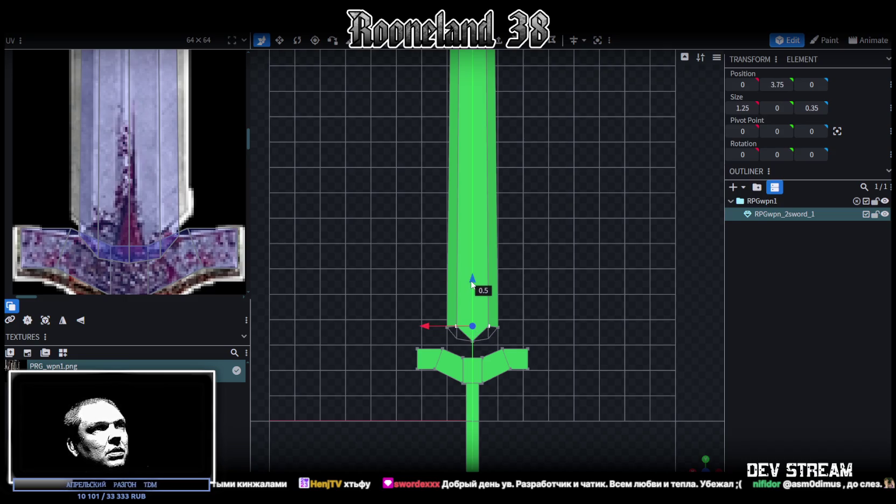
pyautogui.moveTo(471, 285); pyautogui.dragTo(472, 284)
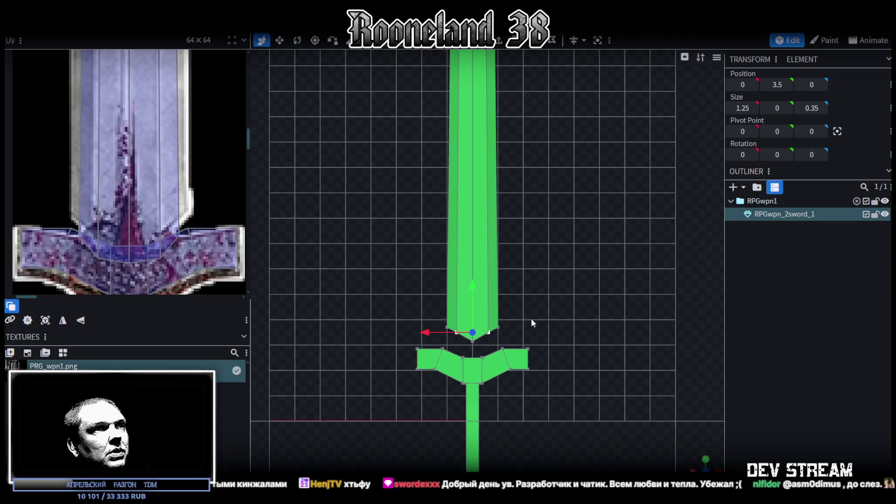
pyautogui.scroll(5, 528, 345)
pyautogui.scroll(2, 549, 296)
pyautogui.hotkey('ctrl', 's')
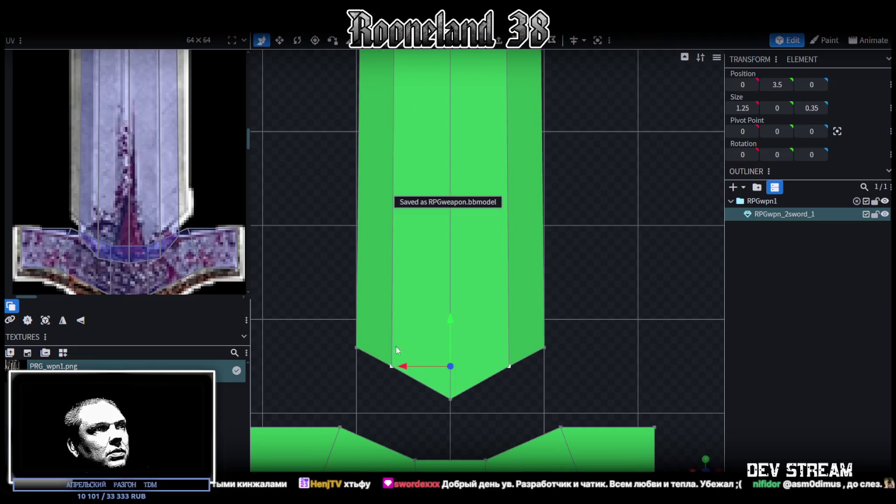
# Widen the blade's lower vertex row from 2 to 2.2 and raise it by 0.25
pyautogui.moveTo(319, 323); pyautogui.dragTo(590, 359)
pyautogui.press('v')
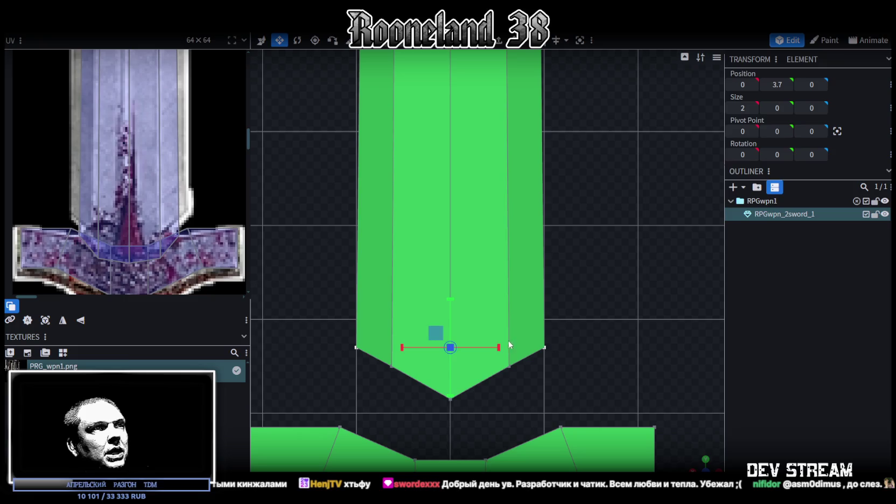
pyautogui.moveTo(498, 347); pyautogui.dragTo(509, 350)
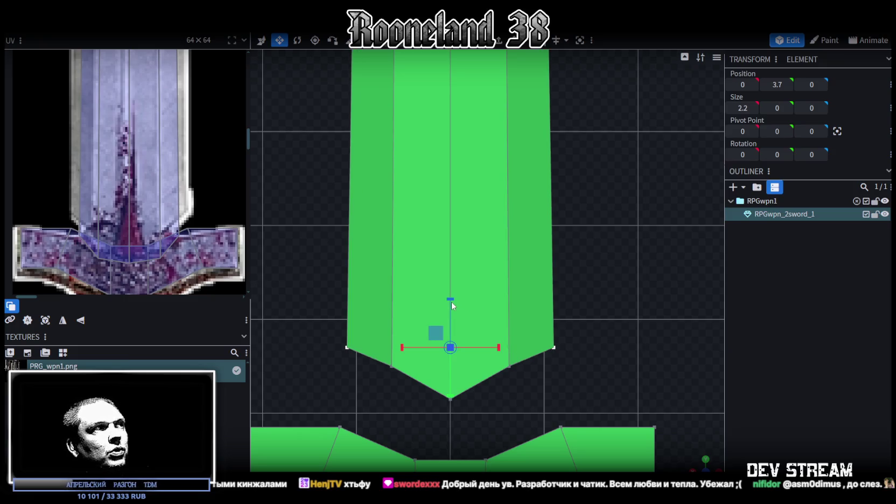
pyautogui.press('v')
pyautogui.moveTo(450, 297); pyautogui.dragTo(450, 274)
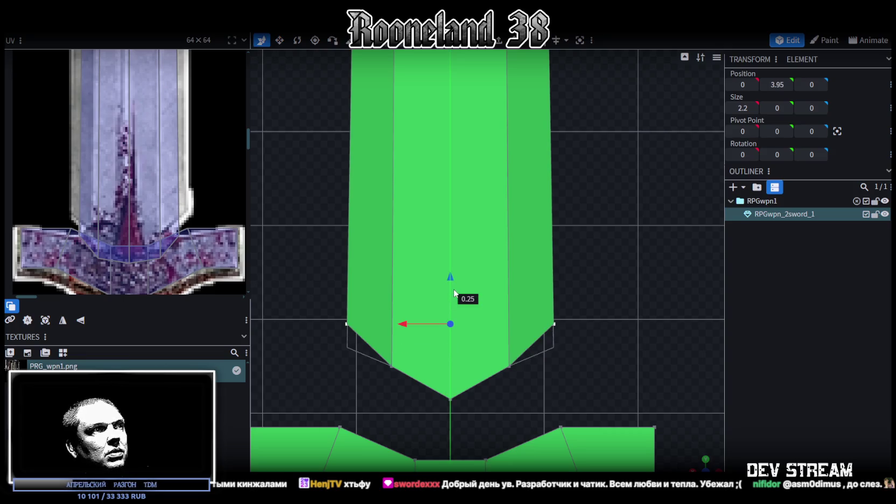
pyautogui.scroll(-3, 615, 347)
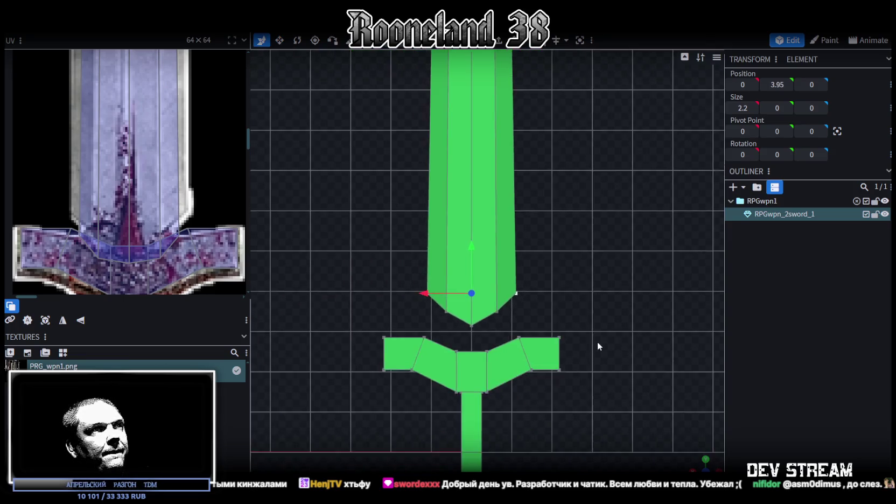
pyautogui.scroll(-2, 597, 341)
pyautogui.scroll(1, 587, 345)
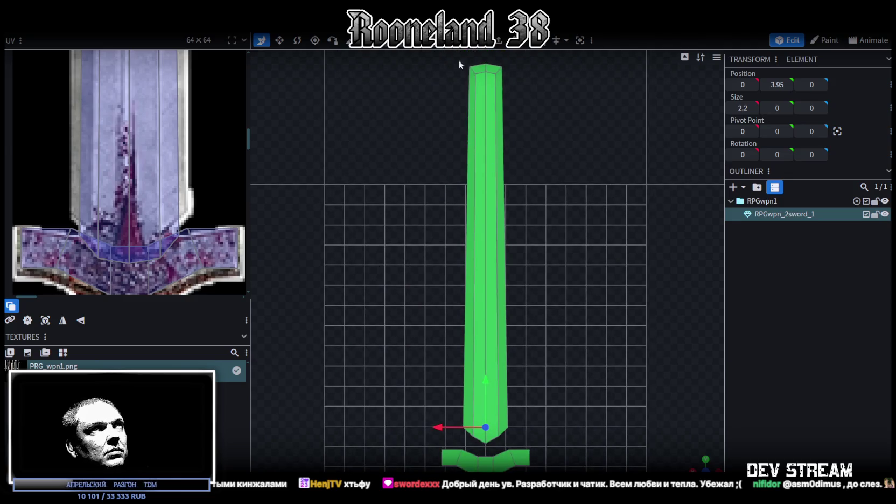
pyautogui.moveTo(439, 110); pyautogui.dragTo(527, 177)
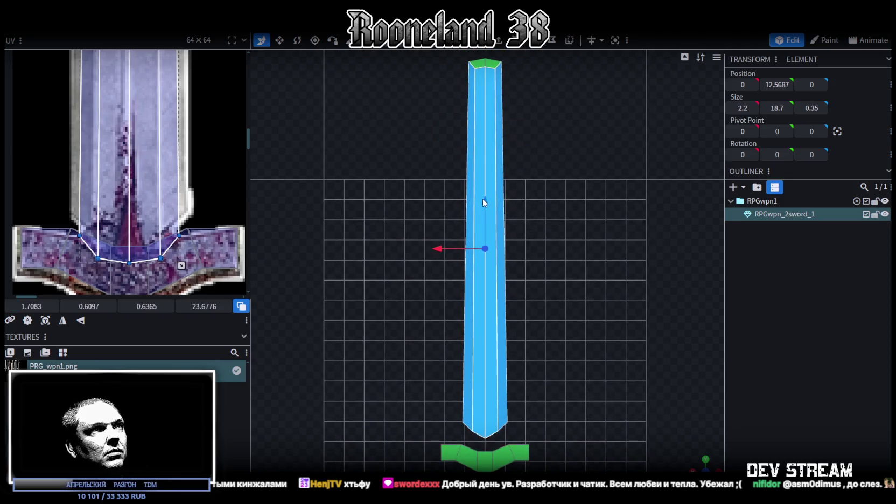
# Move the blade faces down one unit and inspect the pieces at the blade base
pyautogui.moveTo(485, 199); pyautogui.dragTo(490, 220)
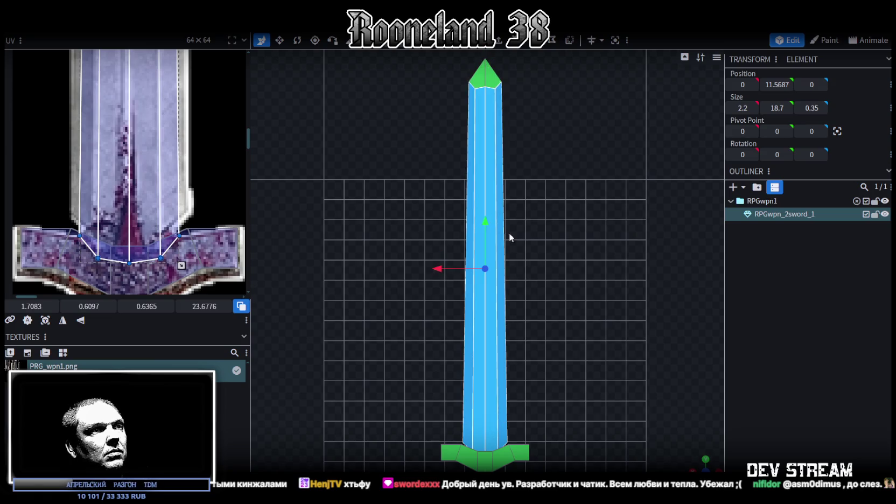
pyautogui.moveTo(509, 237)
pyautogui.mouseDown(button='middle')
pyautogui.moveTo(480, 332)
pyautogui.moveTo(611, 332)
pyautogui.moveTo(616, 252)
pyautogui.moveTo(451, 109)
pyautogui.mouseUp(button='middle')
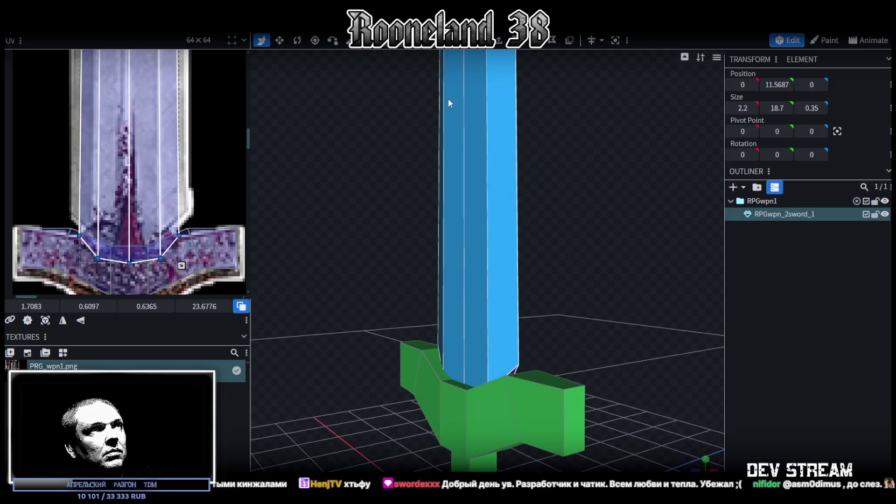
pyautogui.click(514, 371)
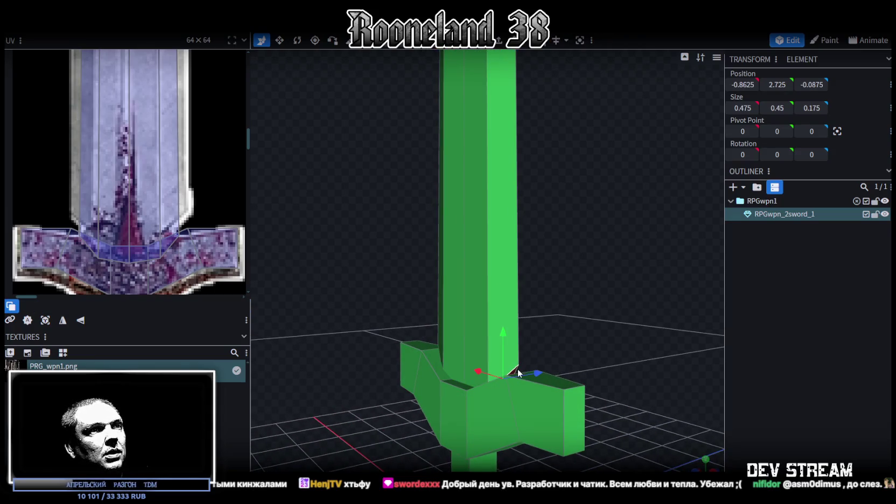
pyautogui.moveTo(562, 341); pyautogui.dragTo(460, 318, button='middle')
pyautogui.scroll(3, 451, 361)
pyautogui.click(420, 428)
pyautogui.moveTo(661, 302)
pyautogui.mouseDown(button='middle')
pyautogui.moveTo(521, 303)
pyautogui.moveTo(558, 440)
pyautogui.mouseUp(button='middle')
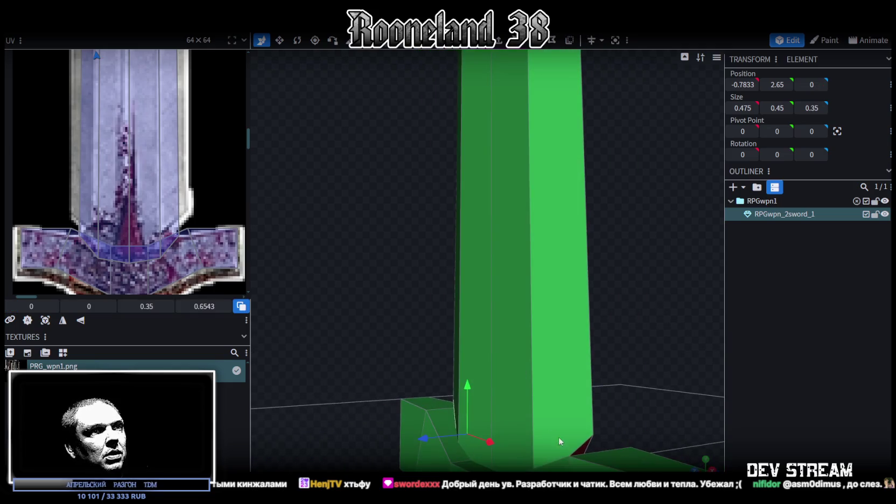
pyautogui.click(580, 448)
pyautogui.moveTo(632, 392)
pyautogui.mouseDown(button='middle')
pyautogui.moveTo(592, 409)
pyautogui.moveTo(581, 350)
pyautogui.mouseUp(button='middle')
pyautogui.scroll(-5, 592, 405)
# Select the entire sword mesh and switch to the orthographic front view
pyautogui.click(476, 181)
pyautogui.doubleClick(476, 181)
pyautogui.press('KP_1')
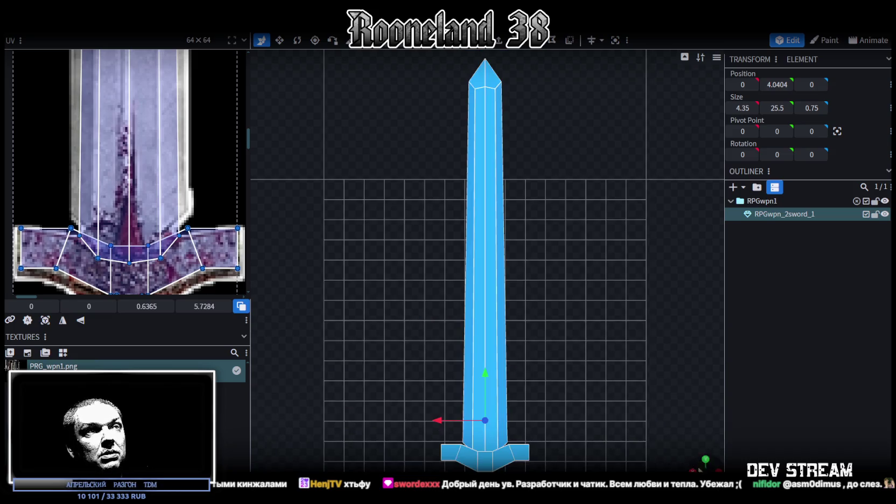
# Pull the blade's tip vertex down by 0.5, then raise it slightly
pyautogui.scroll(-2, 526, 324)
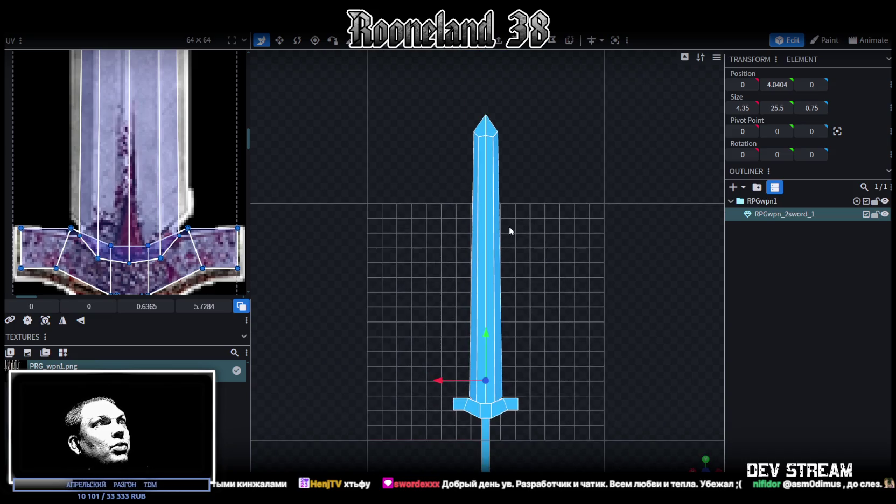
pyautogui.scroll(1, 502, 319)
pyautogui.click(450, 267)
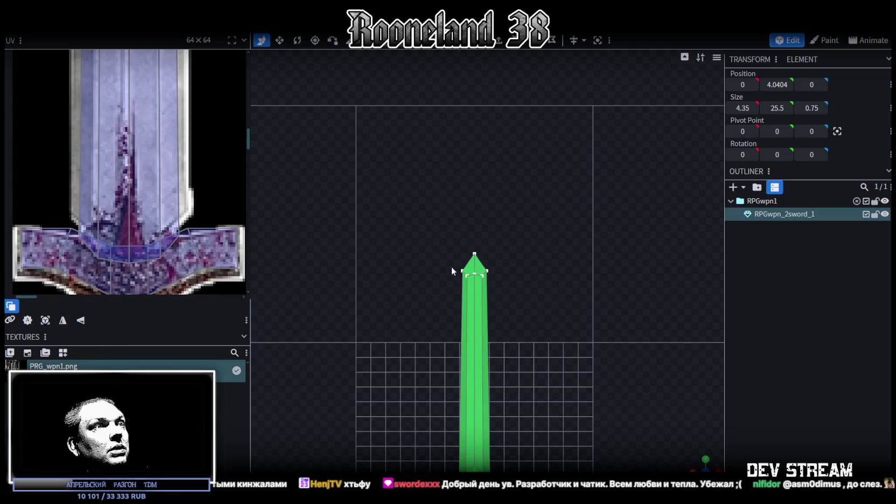
pyautogui.click(474, 253)
pyautogui.moveTo(473, 206); pyautogui.dragTo(474, 217)
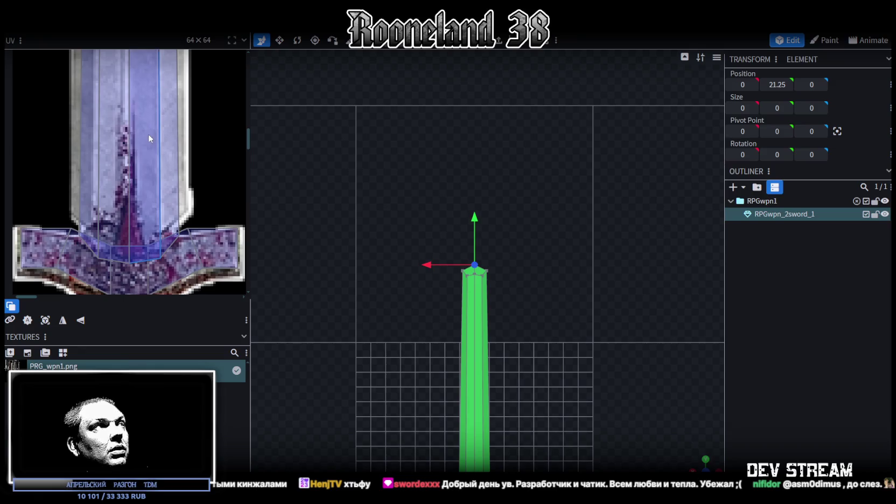
pyautogui.scroll(2, 153, 246)
pyautogui.scroll(-2, 153, 247)
pyautogui.scroll(2, 162, 131)
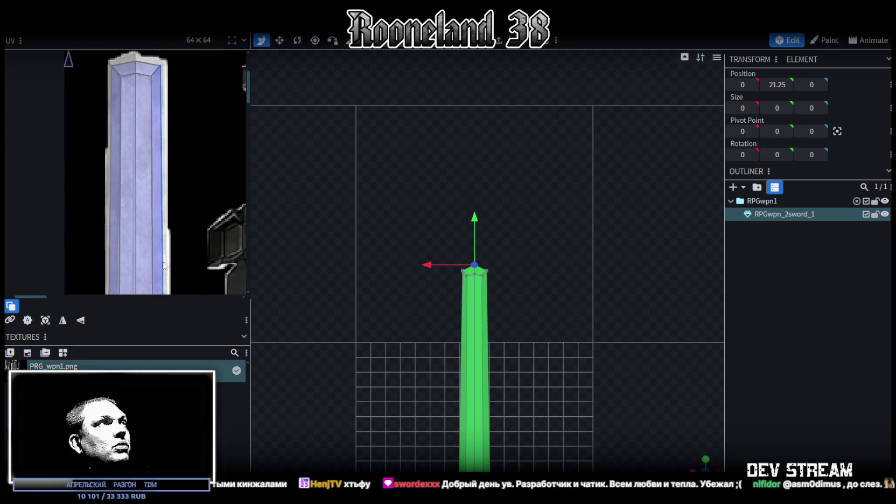
pyautogui.scroll(3, 147, 114)
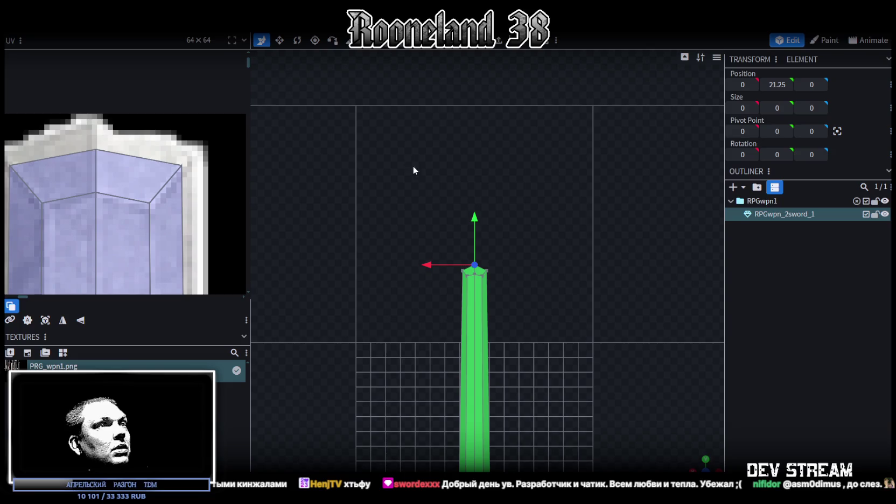
pyautogui.scroll(5, 463, 269)
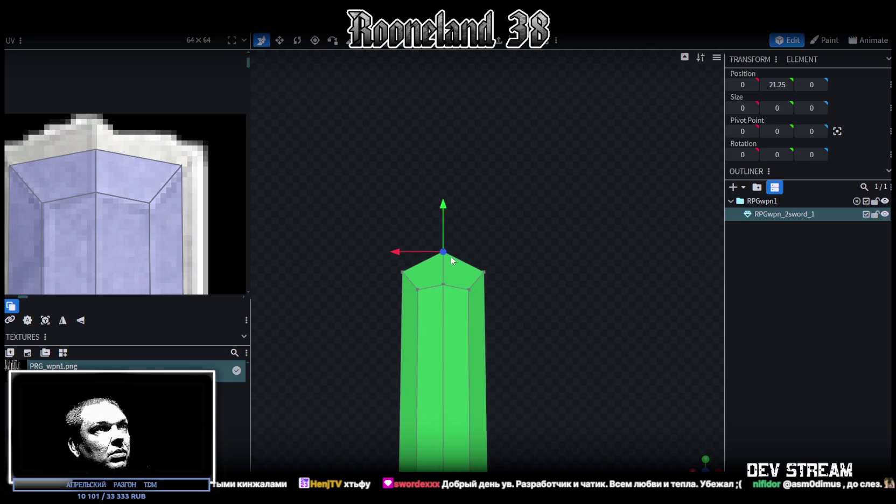
pyautogui.moveTo(423, 195); pyautogui.dragTo(423, 189)
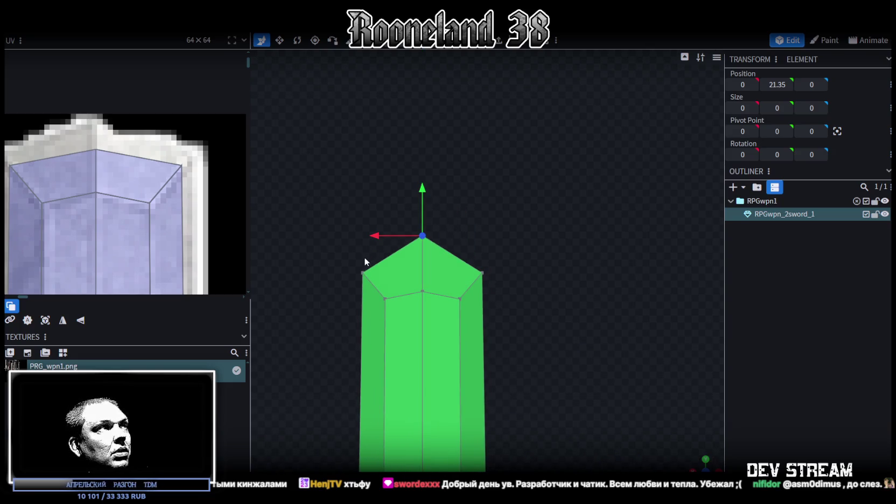
# Spread the two upper tip corners to Size X 1.7 and raise them to Y 20.95
pyautogui.moveTo(342, 259)
pyautogui.mouseDown()
pyautogui.moveTo(518, 278)
pyautogui.moveTo(455, 274)
pyautogui.mouseUp()
pyautogui.press('v')
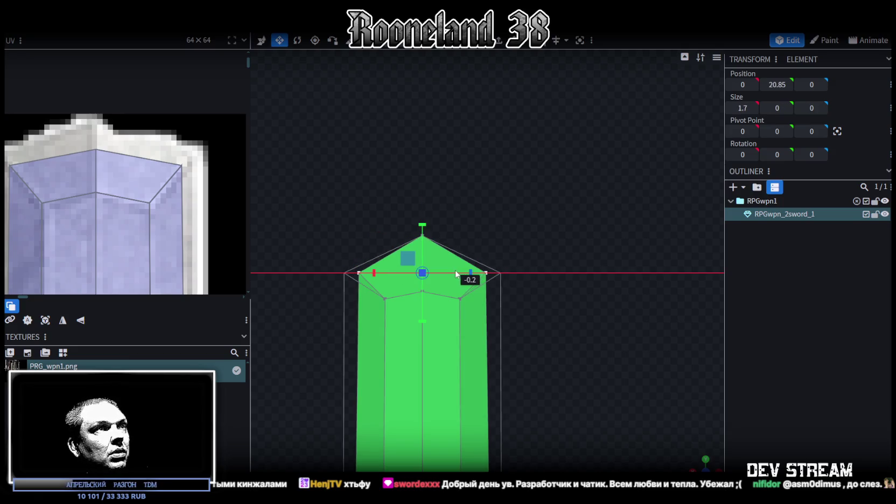
pyautogui.press('v')
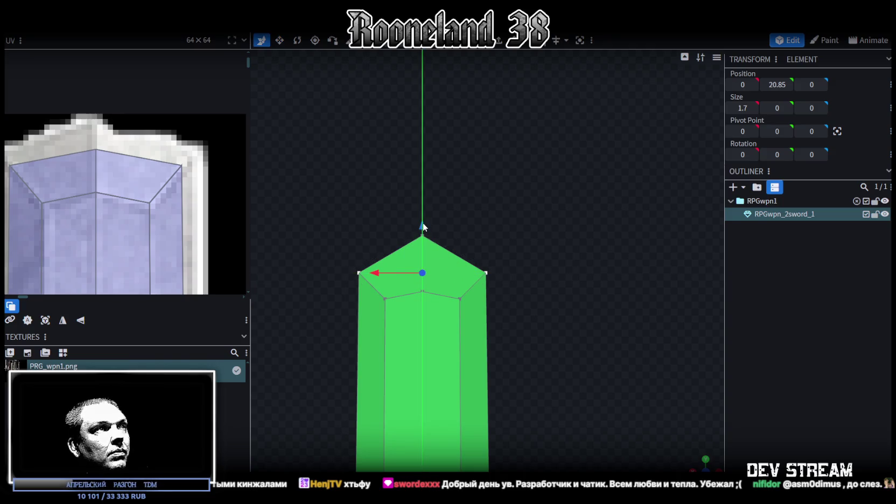
pyautogui.moveTo(422, 222); pyautogui.dragTo(422, 215)
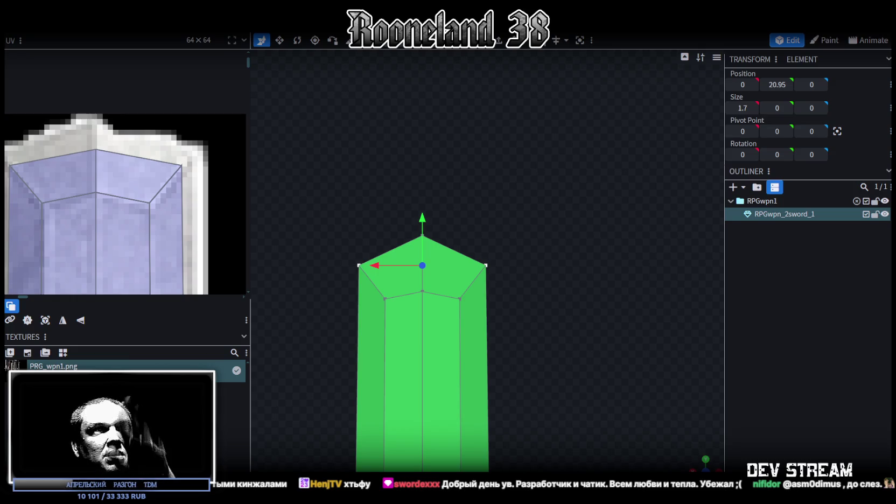
# Nudge the centre vertex below the tip up 0.1 and widen the edge below it to 1.2
pyautogui.click(423, 294)
pyautogui.moveTo(425, 249); pyautogui.dragTo(436, 245)
pyautogui.click(446, 298)
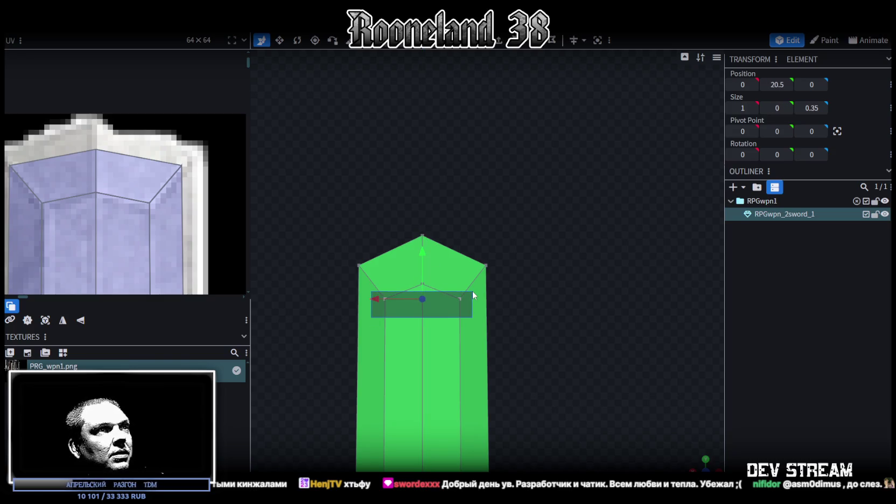
pyautogui.press('v')
pyautogui.moveTo(471, 298); pyautogui.dragTo(474, 322)
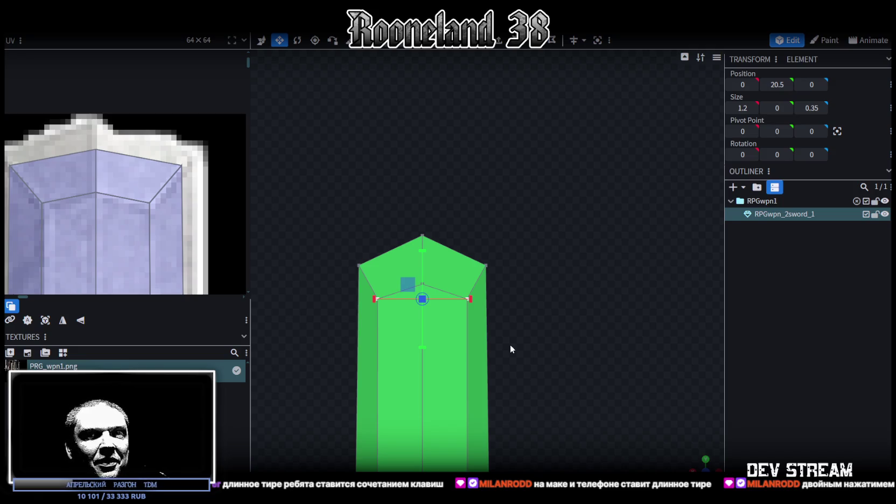
pyautogui.scroll(-3, 468, 362)
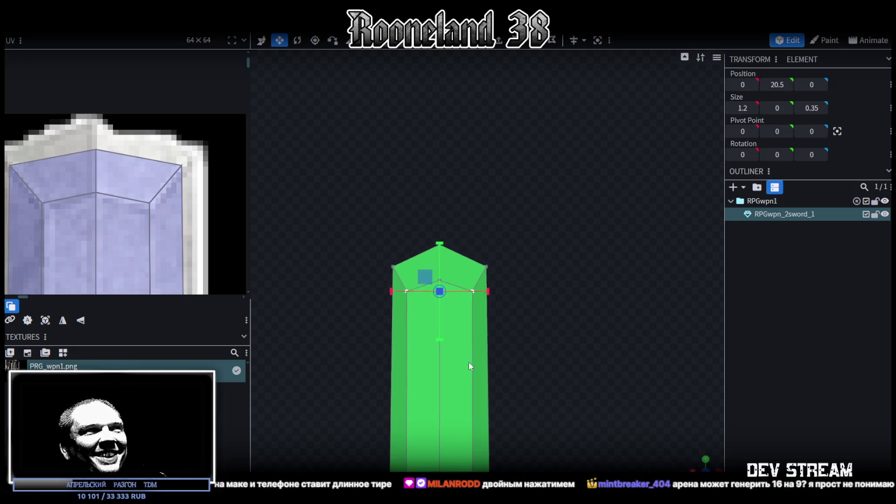
# Project the whole sword's UVs from the front view and place them on the first sword image
pyautogui.scroll(-2, 471, 350)
pyautogui.scroll(-2, 471, 353)
pyautogui.scroll(-2, 546, 409)
pyautogui.scroll(-2, 533, 272)
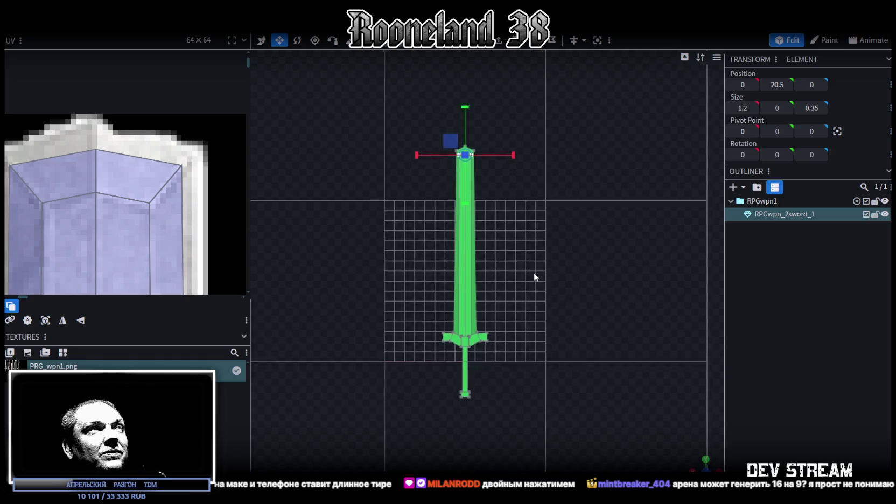
pyautogui.hotkey('ctrl', 'a')
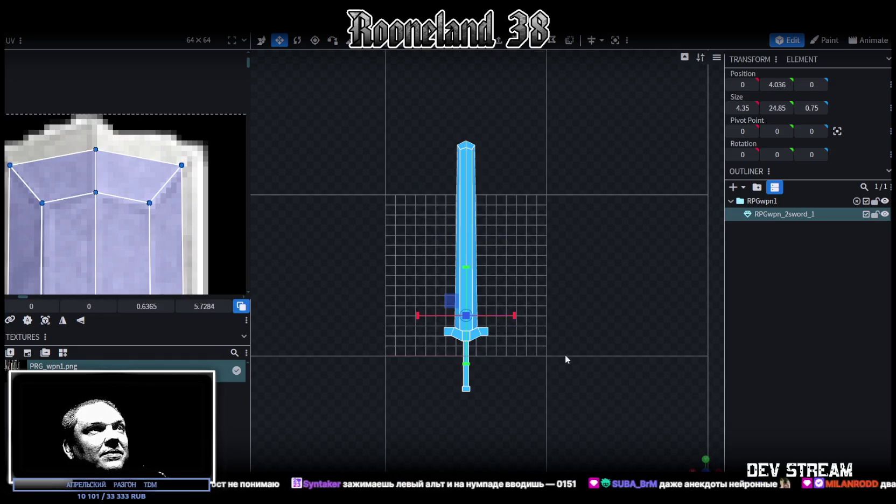
pyautogui.click(45, 321)
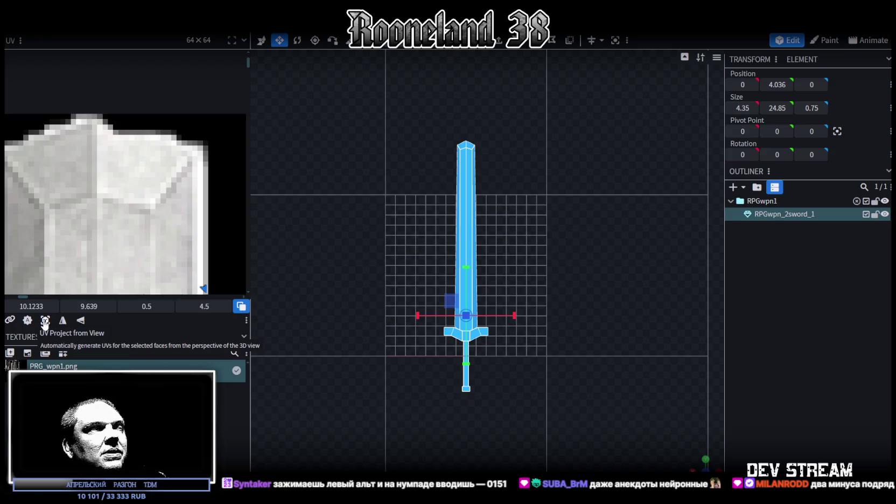
pyautogui.scroll(-3, 137, 197)
pyautogui.scroll(-2, 138, 197)
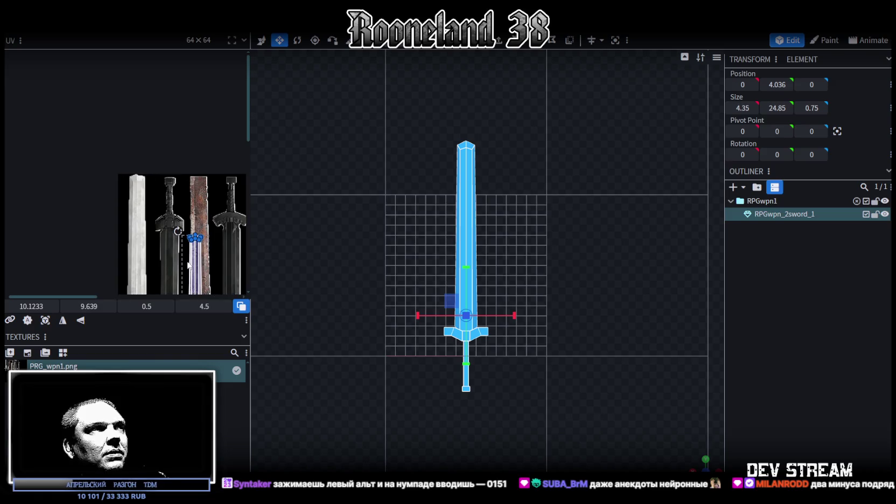
pyautogui.moveTo(193, 266); pyautogui.dragTo(141, 209)
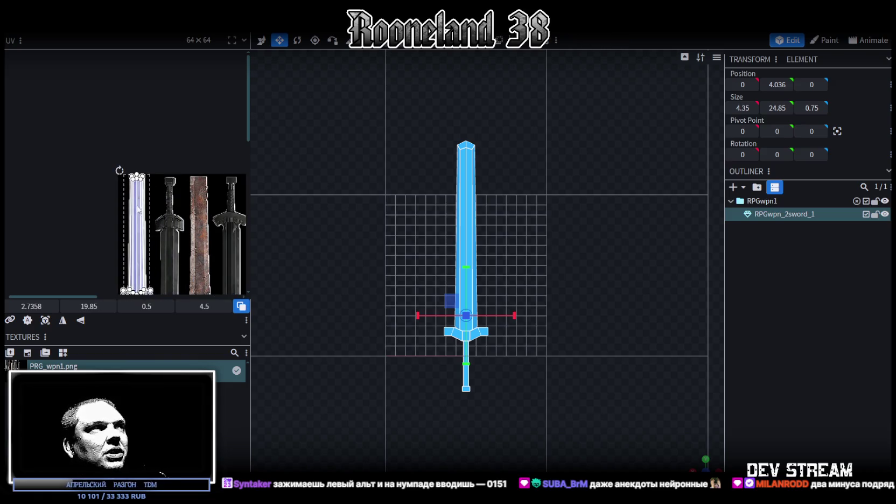
pyautogui.moveTo(250, 188); pyautogui.dragTo(439, 188)
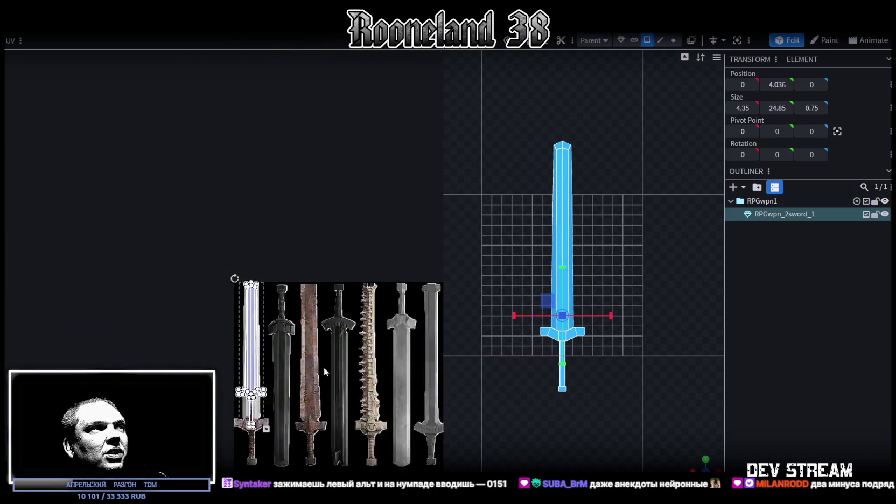
# Align the UV outline with the texture's guard and blade, then box-select the sword's UV faces
pyautogui.scroll(3, 301, 240)
pyautogui.scroll(3, 251, 302)
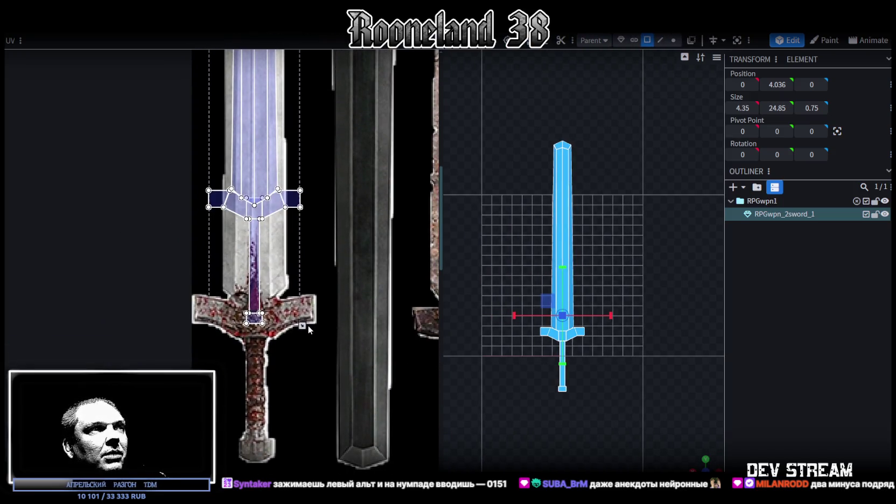
pyautogui.moveTo(323, 354); pyautogui.dragTo(326, 364)
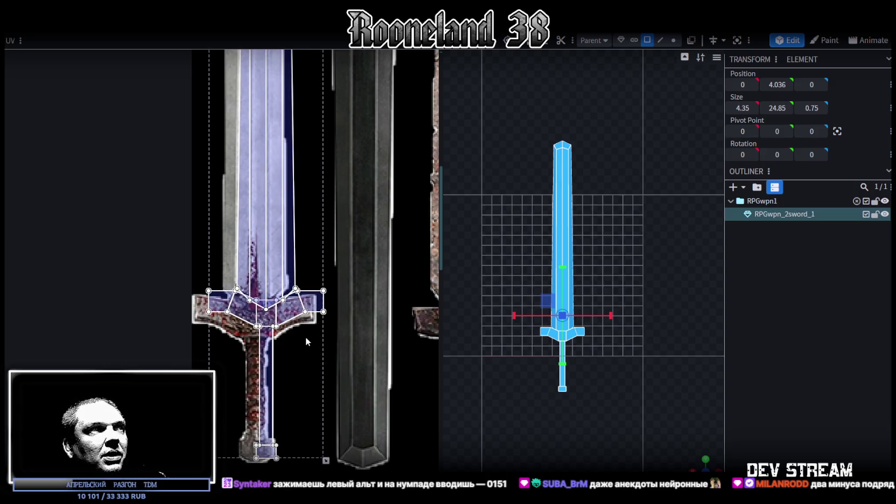
pyautogui.click(278, 324)
pyautogui.moveTo(278, 324); pyautogui.dragTo(278, 324)
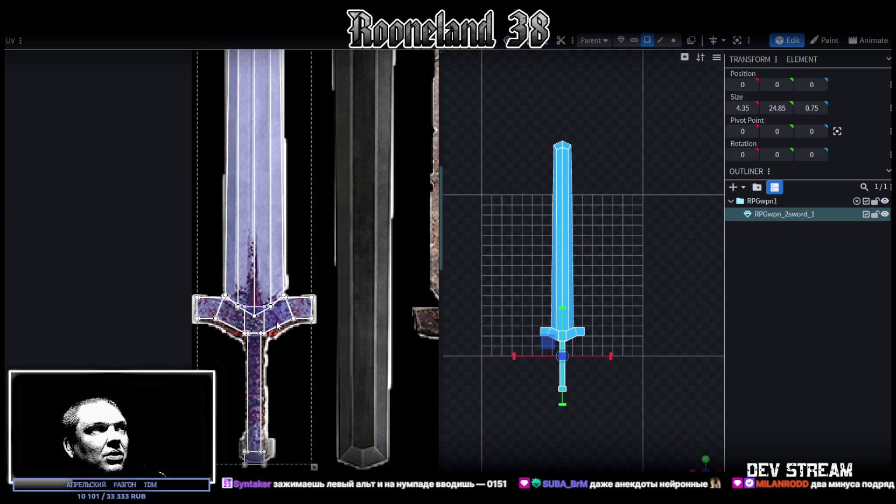
pyautogui.scroll(5, 301, 255)
pyautogui.scroll(5, 271, 119)
pyautogui.moveTo(247, 238); pyautogui.dragTo(245, 240)
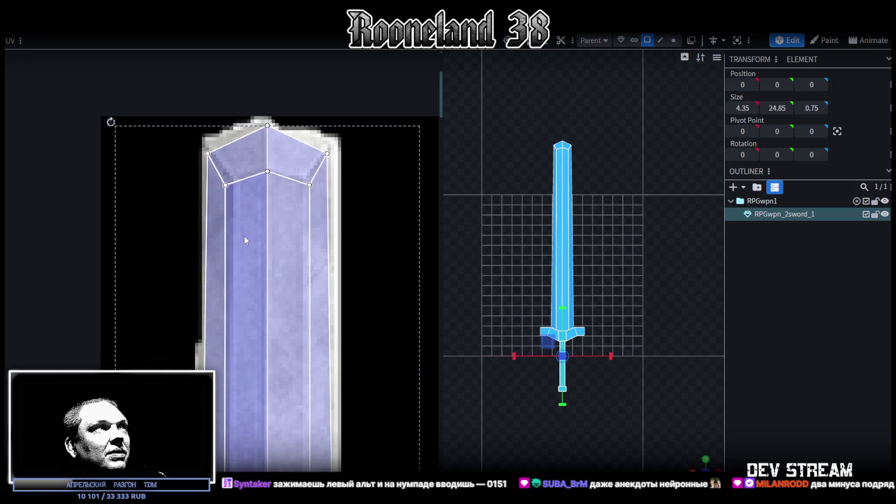
pyautogui.moveTo(244, 240); pyautogui.dragTo(246, 240)
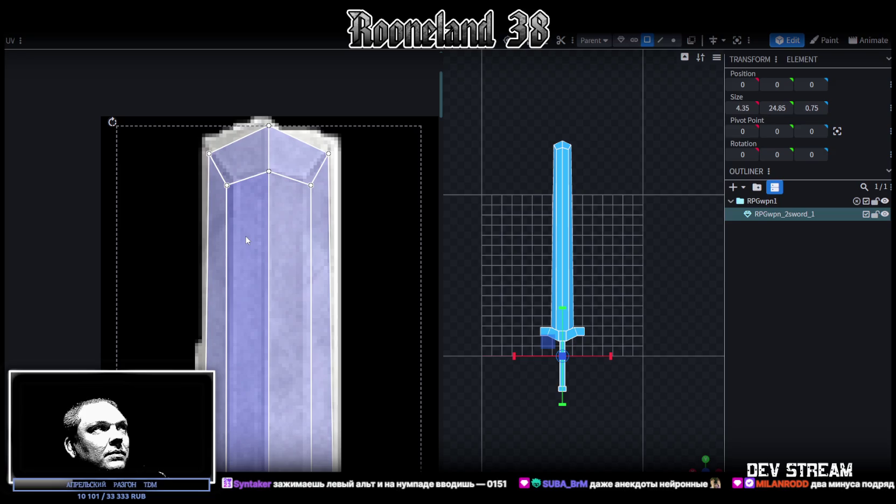
pyautogui.scroll(-5, 257, 272)
pyautogui.scroll(3, 270, 337)
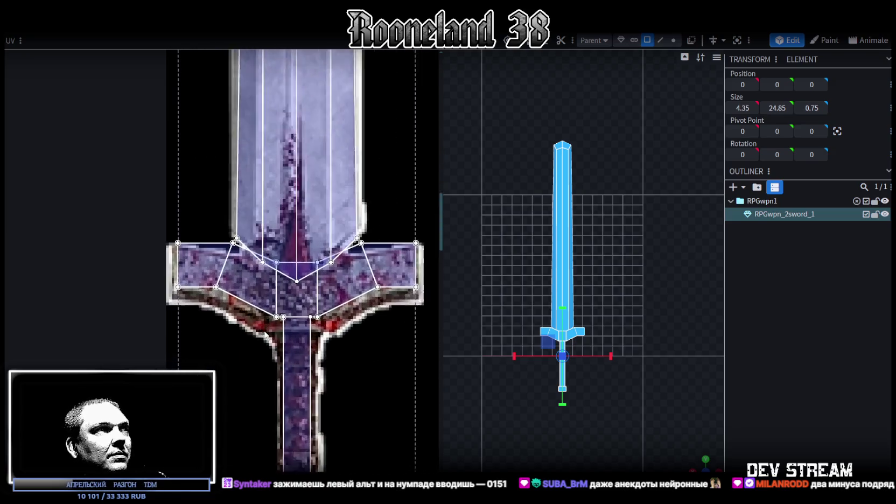
pyautogui.scroll(2, 270, 337)
pyautogui.scroll(-1, 259, 296)
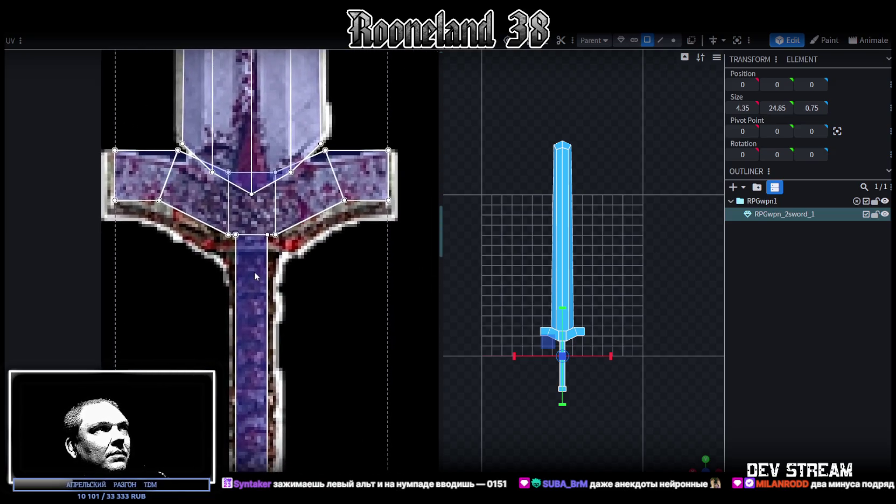
pyautogui.scroll(-3, 263, 281)
pyautogui.moveTo(216, 429); pyautogui.dragTo(307, 242)
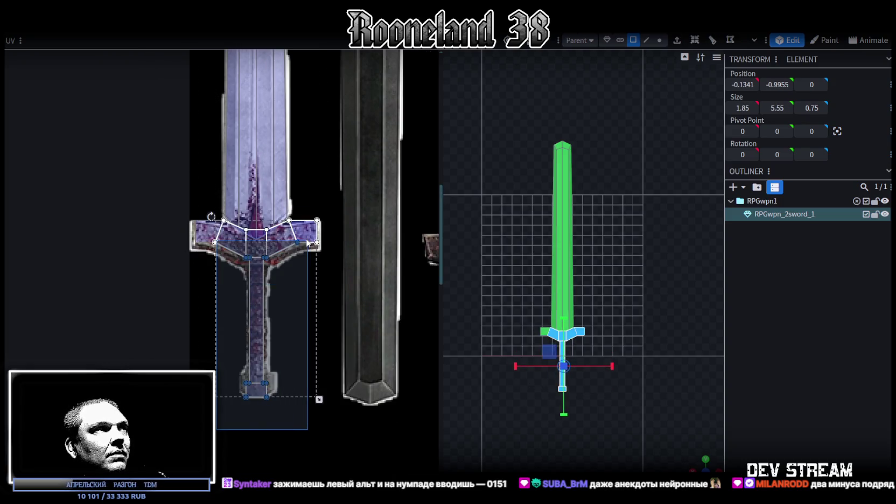
# Select the guard and handle UV faces and nudge them down on the texture
pyautogui.click(285, 294)
pyautogui.moveTo(285, 295); pyautogui.dragTo(323, 241)
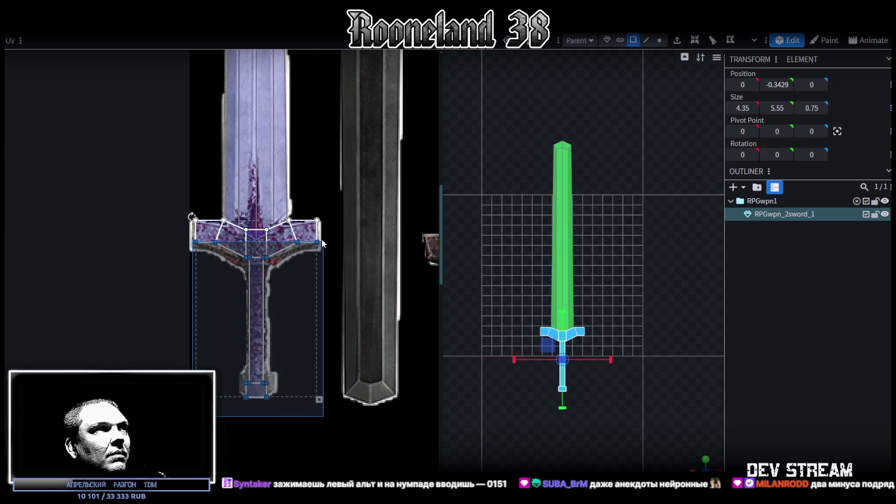
pyautogui.moveTo(323, 241); pyautogui.dragTo(325, 241)
pyautogui.scroll(2, 264, 258)
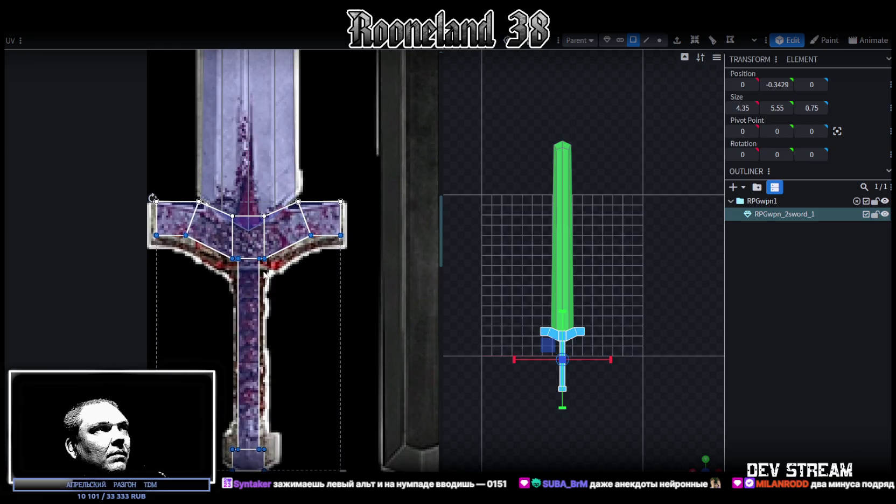
pyautogui.press('Down')
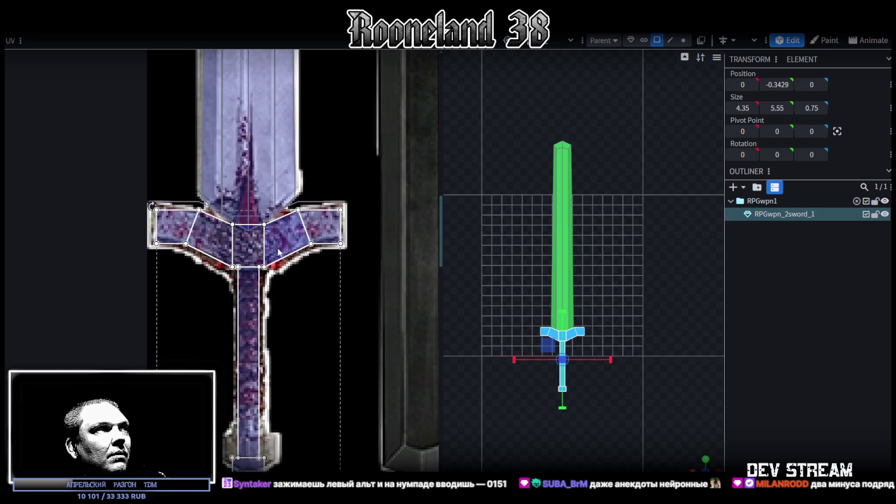
pyautogui.moveTo(278, 251); pyautogui.dragTo(278, 254)
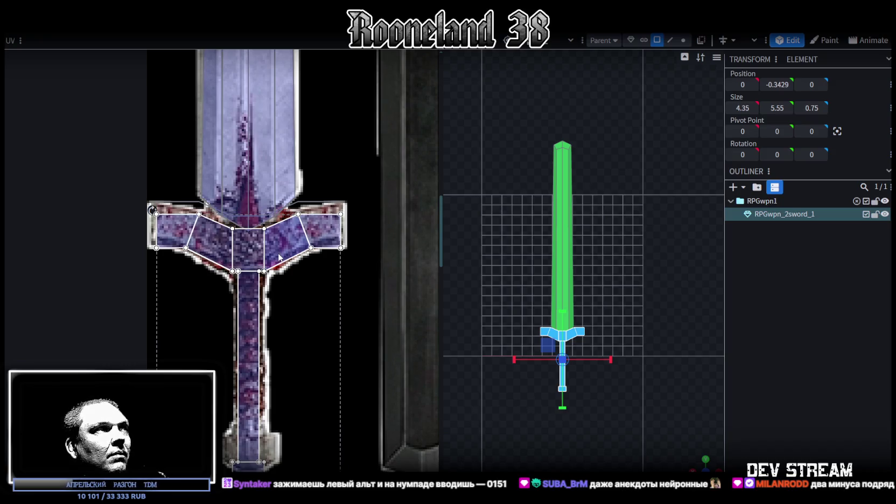
pyautogui.scroll(3, 186, 218)
pyautogui.scroll(2, 185, 218)
# Stretch the left crossguard UV face and its shared corners onto the painted guard outline
pyautogui.click(141, 310)
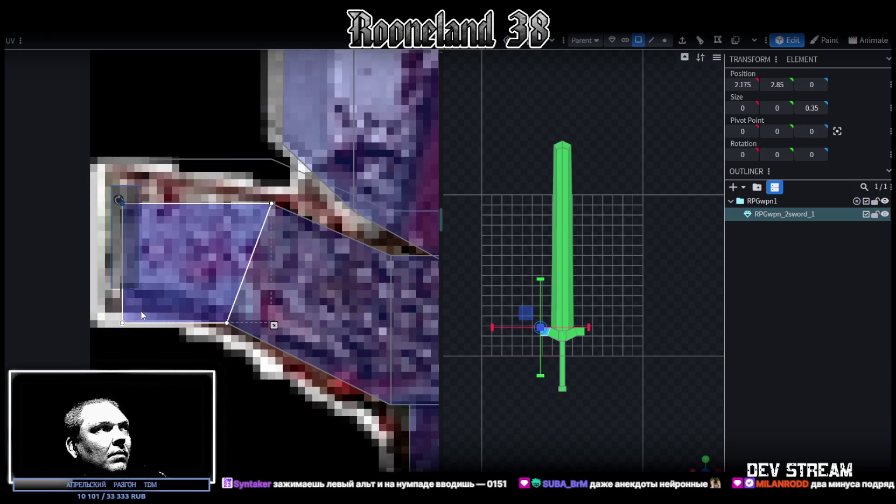
pyautogui.moveTo(122, 203); pyautogui.dragTo(113, 180)
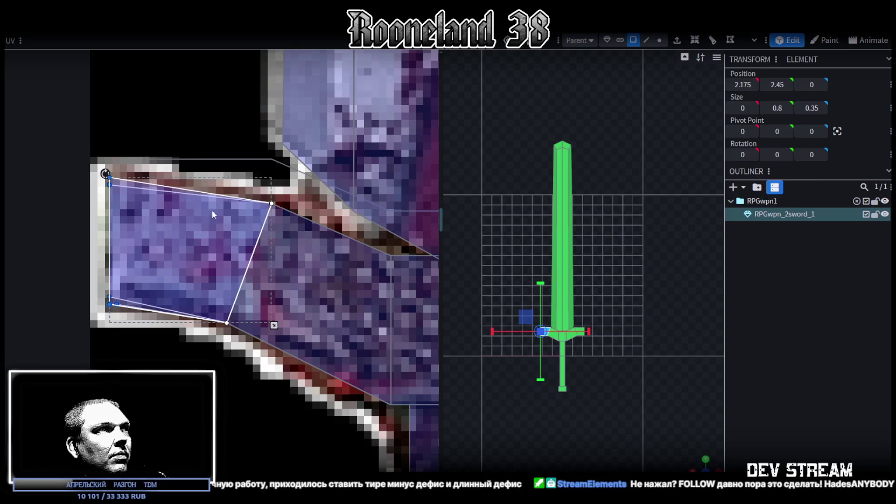
pyautogui.moveTo(272, 204); pyautogui.dragTo(276, 198)
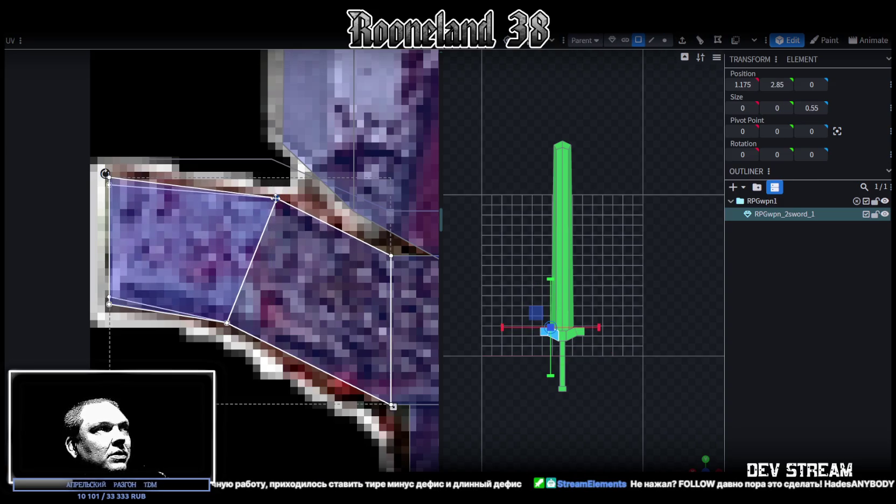
pyautogui.moveTo(226, 323); pyautogui.dragTo(231, 323)
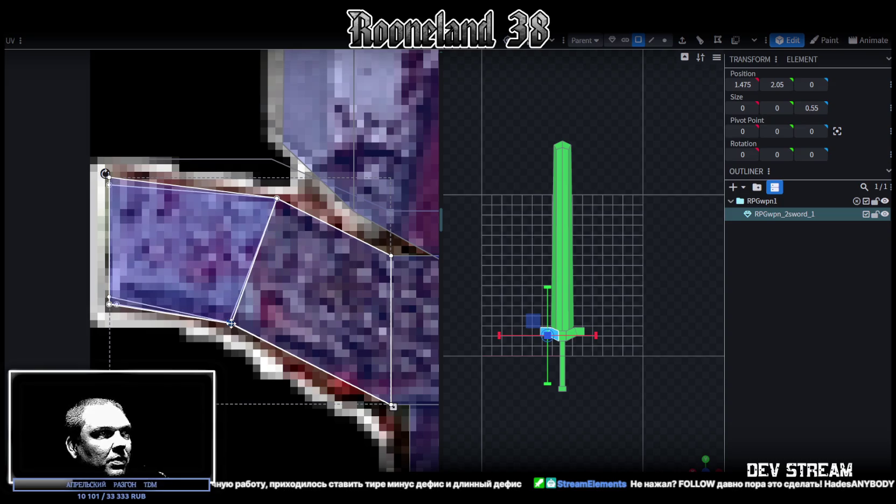
pyautogui.scroll(-3, 231, 323)
pyautogui.scroll(1, 214, 287)
pyautogui.scroll(1, 306, 211)
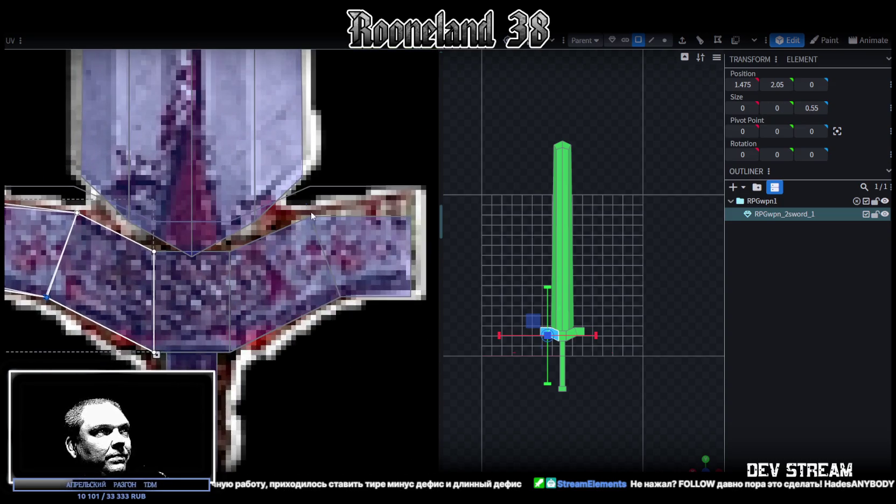
# Fit the middle and right crossguard UV faces to the right guard artwork
pyautogui.click(311, 215)
pyautogui.moveTo(412, 284); pyautogui.dragTo(416, 288)
pyautogui.moveTo(413, 285); pyautogui.dragTo(412, 286)
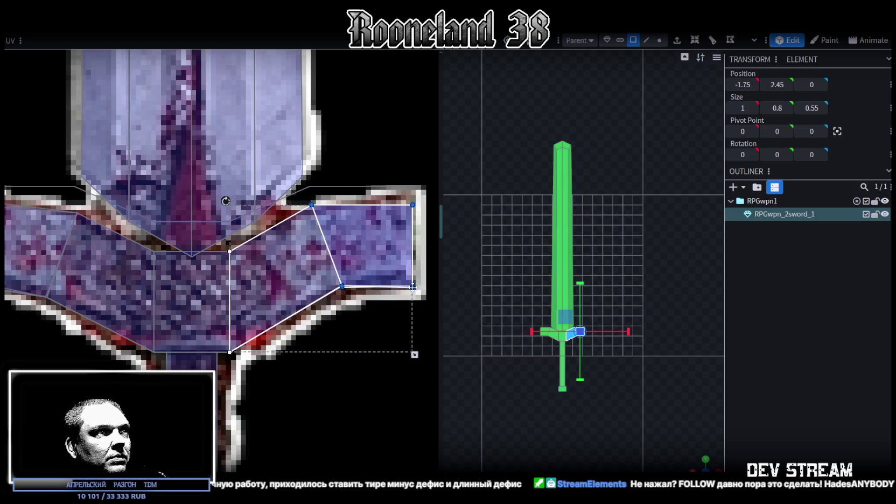
pyautogui.click(312, 205)
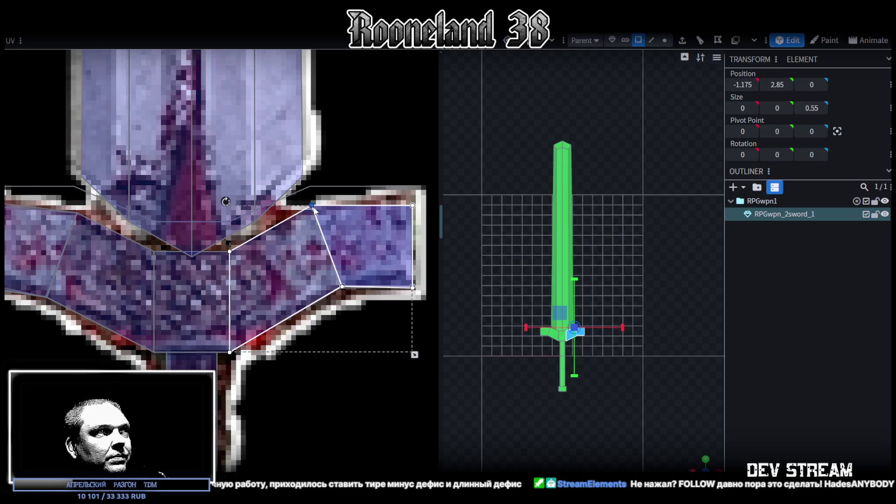
pyautogui.scroll(-1, 287, 321)
pyautogui.scroll(-1, 301, 318)
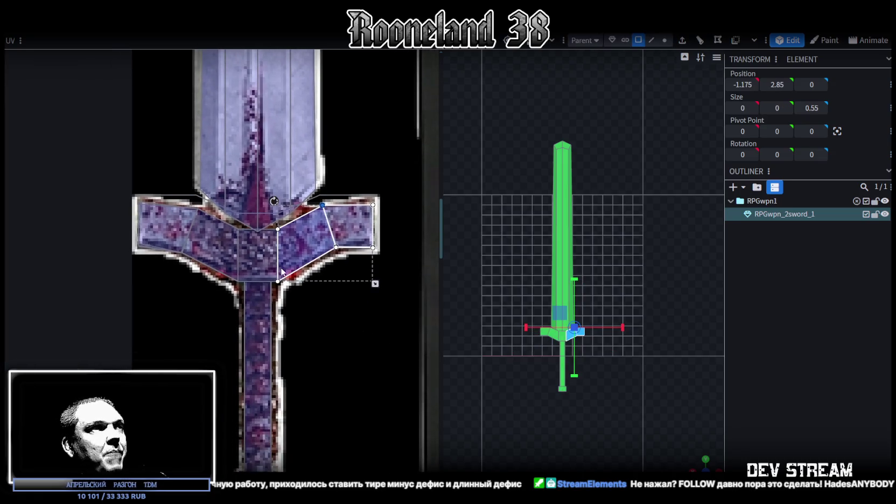
pyautogui.scroll(-1, 339, 305)
pyautogui.scroll(-1, 303, 349)
pyautogui.scroll(2, 266, 439)
pyautogui.moveTo(218, 458); pyautogui.dragTo(367, 378)
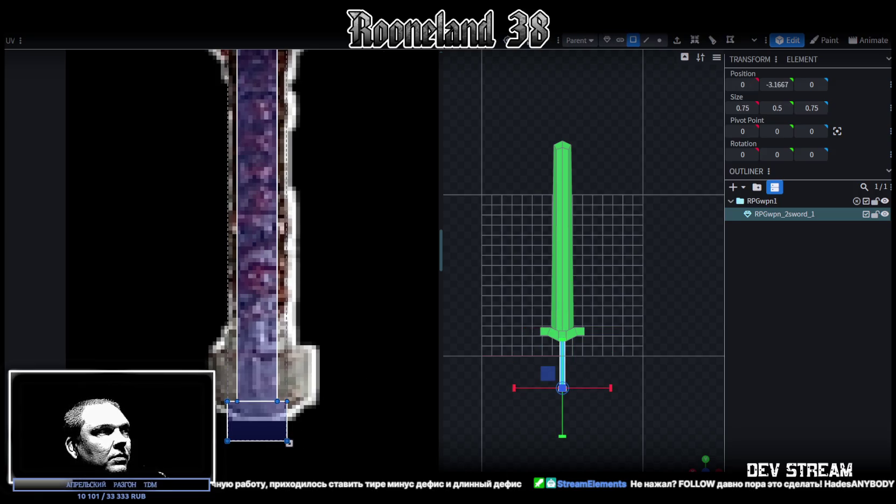
# Move the handle's bottom-face UV up onto the pommel artwork and adjust its edges
pyautogui.moveTo(257, 423); pyautogui.dragTo(257, 371)
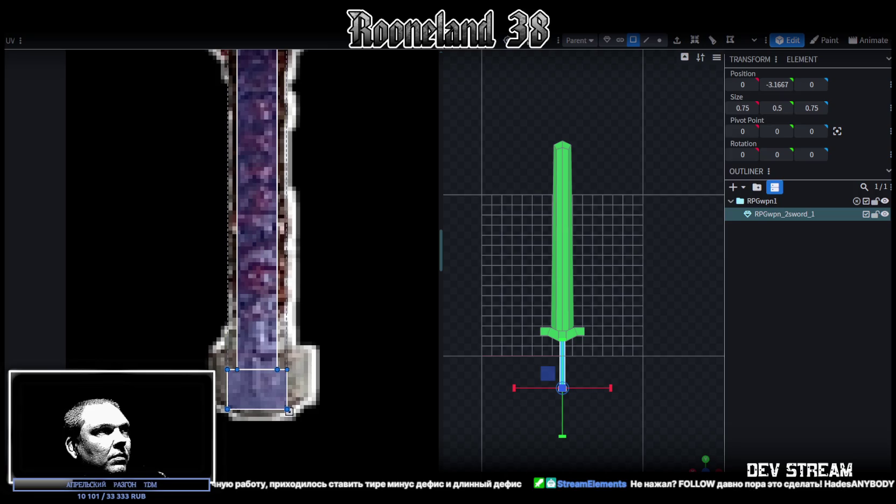
pyautogui.moveTo(315, 338); pyautogui.dragTo(279, 435)
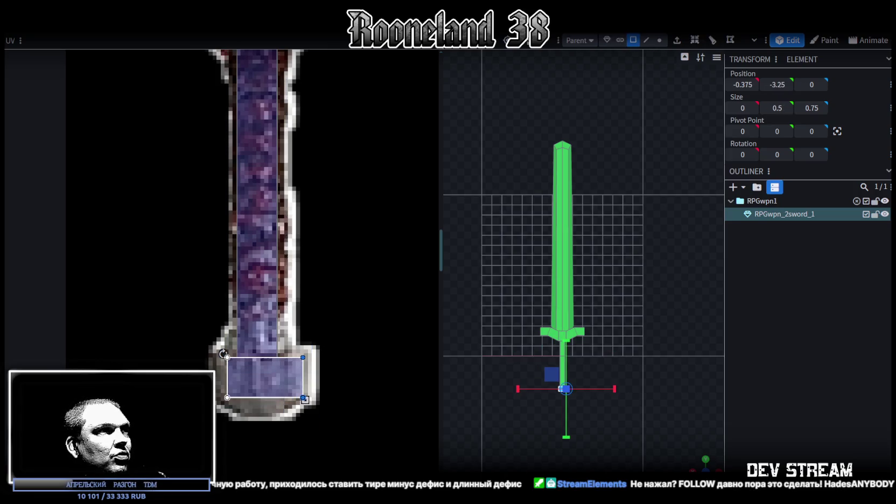
pyautogui.moveTo(180, 314); pyautogui.dragTo(228, 417)
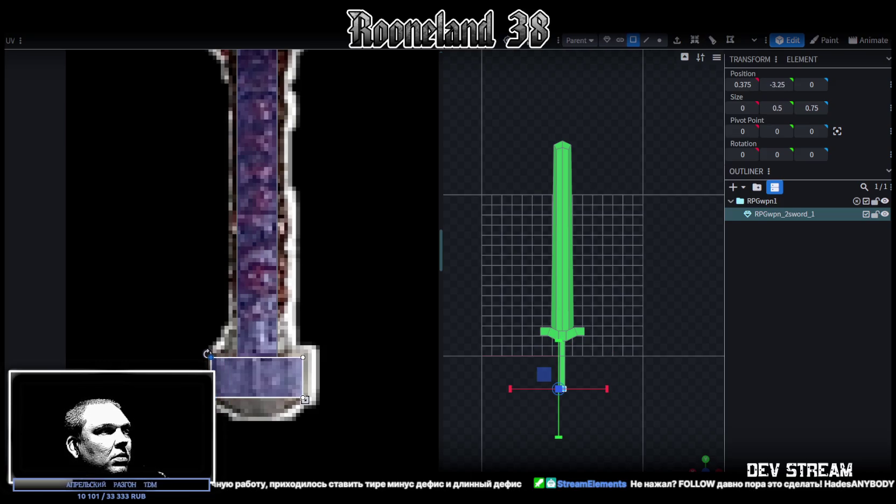
pyautogui.scroll(5, 616, 440)
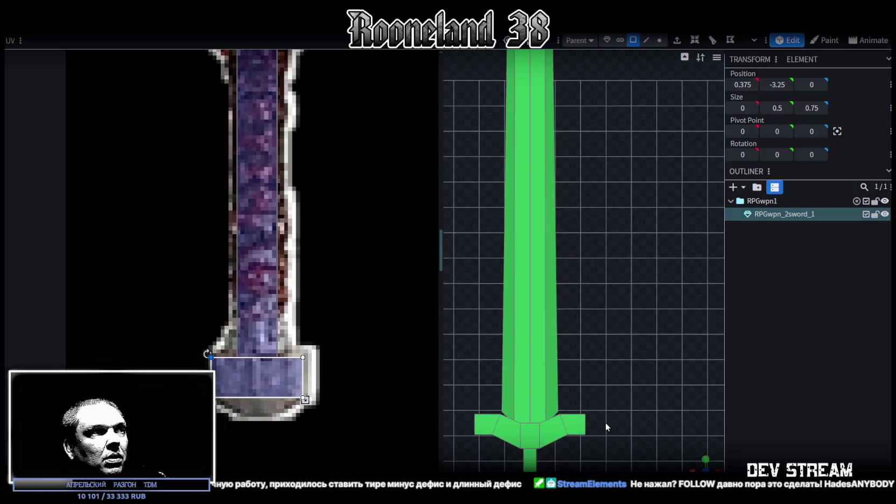
pyautogui.scroll(-3, 582, 206)
# Extrude the handle's bottom face into a short pommel block and thicken it in depth
pyautogui.moveTo(582, 409)
pyautogui.mouseDown()
pyautogui.moveTo(520, 245)
pyautogui.moveTo(613, 351)
pyautogui.moveTo(630, 316)
pyautogui.mouseUp()
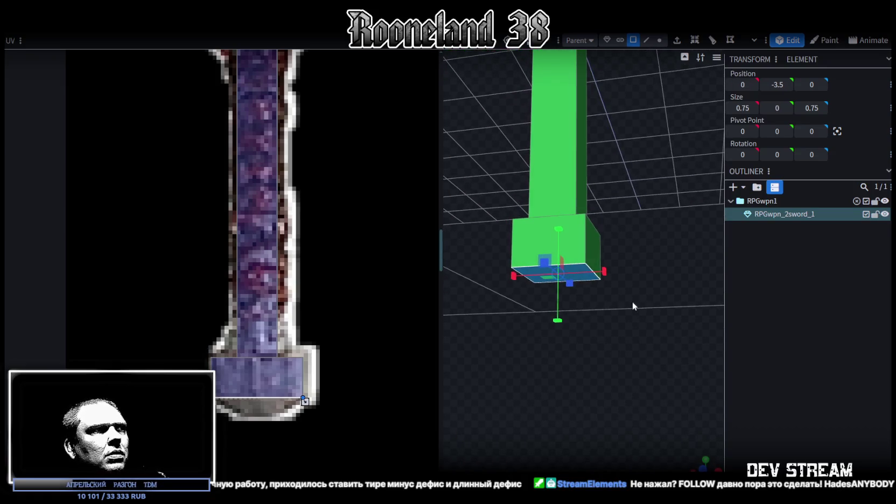
pyautogui.click(677, 40)
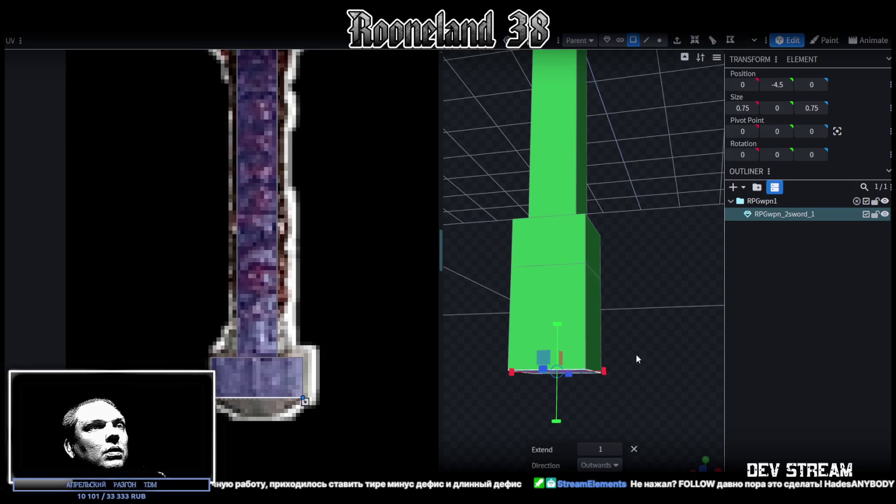
pyautogui.click(582, 448)
pyautogui.click(616, 449)
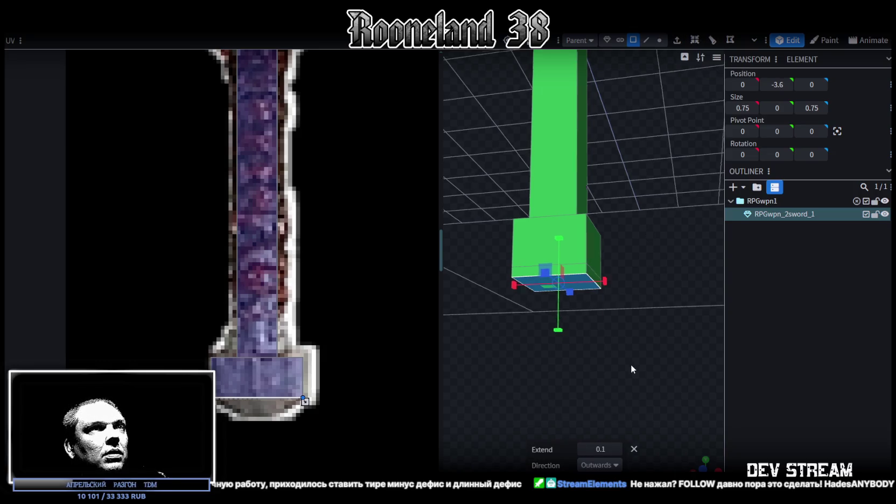
pyautogui.moveTo(630, 364); pyautogui.dragTo(641, 375)
pyautogui.moveTo(635, 316)
pyautogui.mouseDown()
pyautogui.moveTo(639, 373)
pyautogui.moveTo(613, 432)
pyautogui.mouseUp()
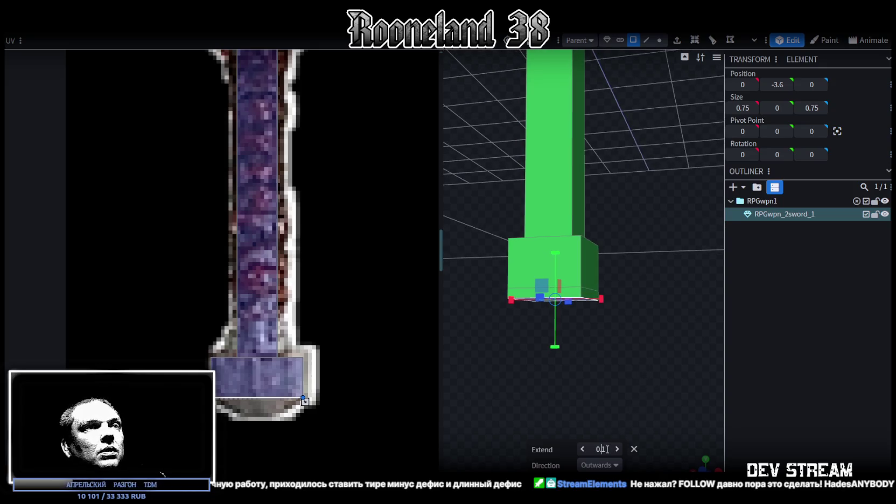
pyautogui.moveTo(661, 394)
pyautogui.mouseDown()
pyautogui.moveTo(632, 322)
pyautogui.moveTo(637, 280)
pyautogui.moveTo(605, 263)
pyautogui.mouseUp()
pyautogui.moveTo(648, 343)
pyautogui.mouseDown()
pyautogui.moveTo(591, 372)
pyautogui.moveTo(619, 359)
pyautogui.moveTo(622, 289)
pyautogui.moveTo(607, 277)
pyautogui.moveTo(586, 283)
pyautogui.moveTo(626, 259)
pyautogui.mouseUp()
pyautogui.moveTo(528, 297)
pyautogui.mouseDown()
pyautogui.moveTo(508, 367)
pyautogui.moveTo(540, 389)
pyautogui.moveTo(605, 333)
pyautogui.moveTo(626, 296)
pyautogui.moveTo(641, 327)
pyautogui.moveTo(601, 310)
pyautogui.moveTo(635, 238)
pyautogui.moveTo(603, 266)
pyautogui.moveTo(600, 283)
pyautogui.moveTo(627, 345)
pyautogui.moveTo(667, 377)
pyautogui.moveTo(632, 376)
pyautogui.moveTo(641, 402)
pyautogui.mouseUp()
# Select the handle cube and switch to the rotate tool
pyautogui.click(562, 285)
pyautogui.moveTo(642, 213)
pyautogui.mouseDown()
pyautogui.moveTo(675, 204)
pyautogui.moveTo(659, 211)
pyautogui.mouseUp()
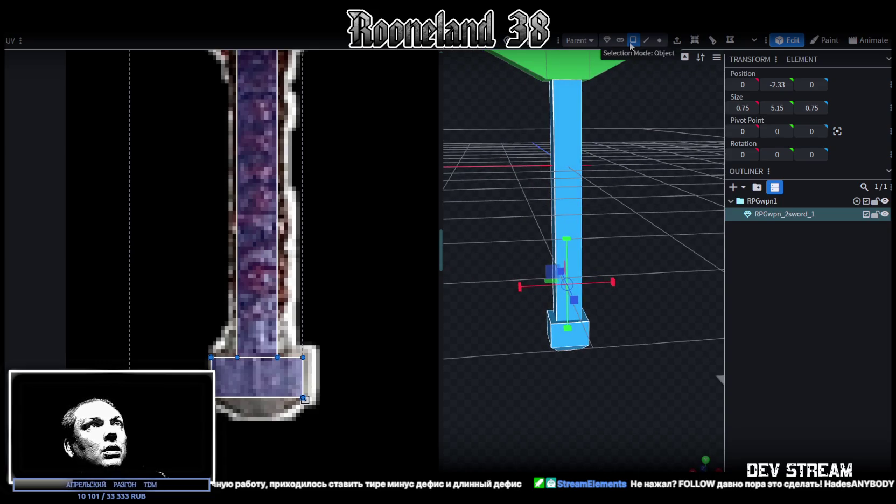
pyautogui.click(487, 41)
# Rotate the grip −45° around its length and return to a flat front view
pyautogui.moveTo(571, 302); pyautogui.dragTo(545, 295)
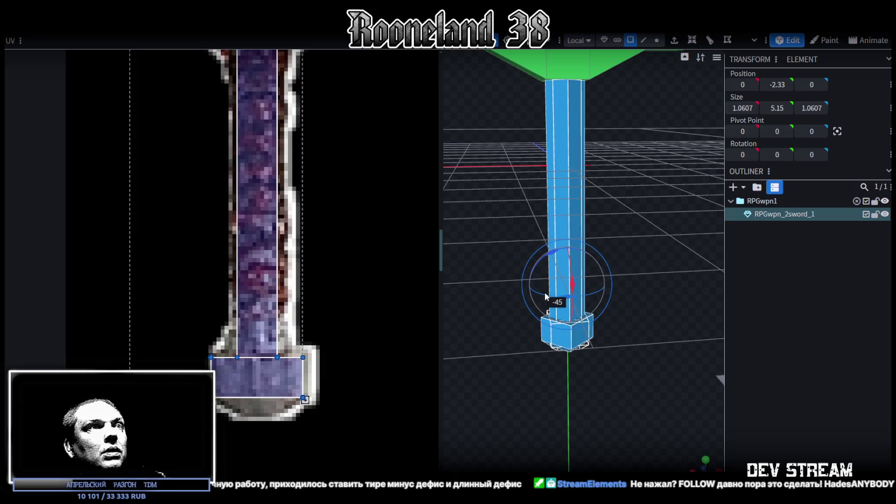
pyautogui.moveTo(632, 219)
pyautogui.mouseDown()
pyautogui.moveTo(493, 187)
pyautogui.moveTo(501, 149)
pyautogui.moveTo(399, 164)
pyautogui.moveTo(607, 257)
pyautogui.moveTo(732, 431)
pyautogui.mouseUp()
pyautogui.press('KP_1')
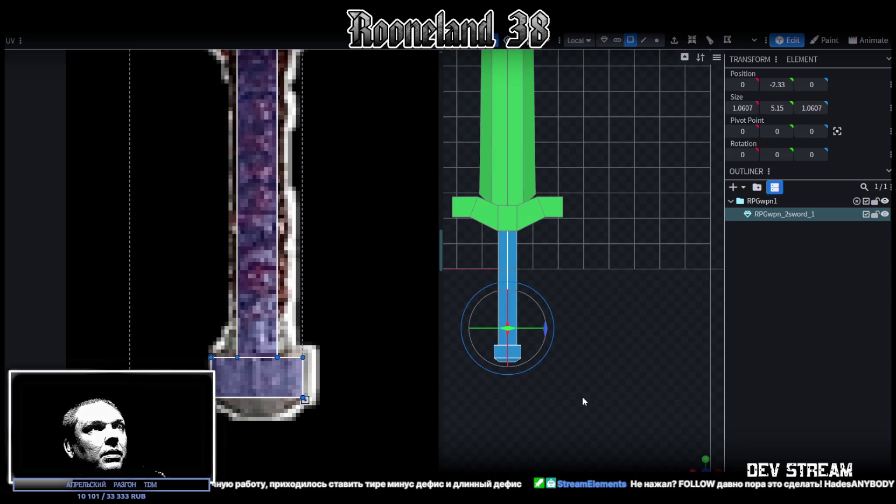
pyautogui.scroll(-1, 271, 311)
pyautogui.scroll(-3, 273, 308)
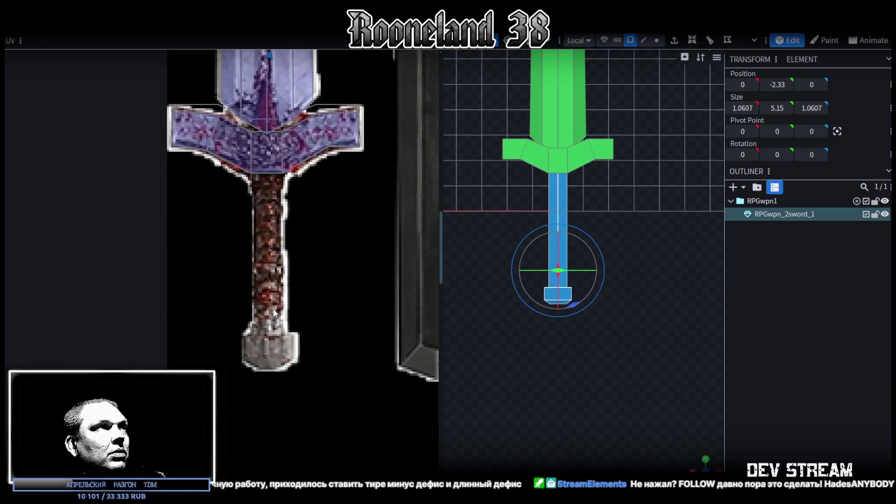
pyautogui.scroll(-2, 273, 308)
# Move the grip's UV area down and stretch it over the handle texture
pyautogui.moveTo(266, 164)
pyautogui.mouseDown()
pyautogui.moveTo(261, 301)
pyautogui.moveTo(252, 284)
pyautogui.mouseUp()
pyautogui.scroll(2, 261, 291)
pyautogui.scroll(2, 261, 288)
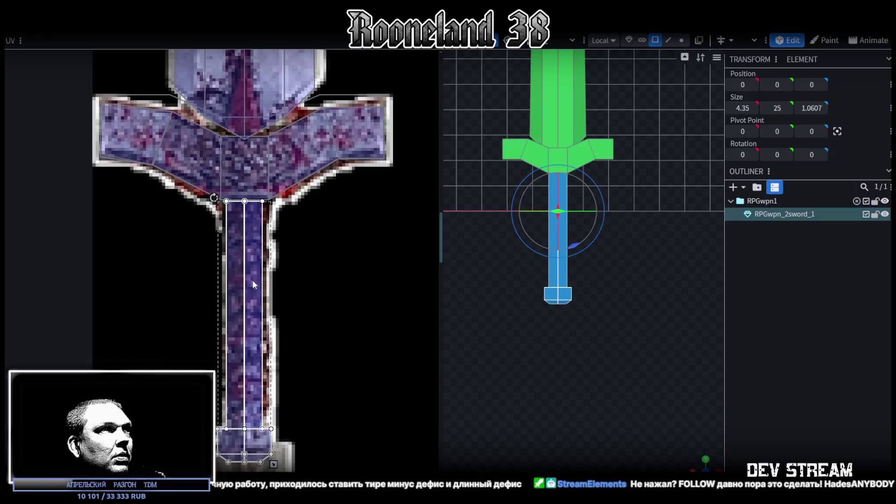
pyautogui.scroll(-2, 283, 294)
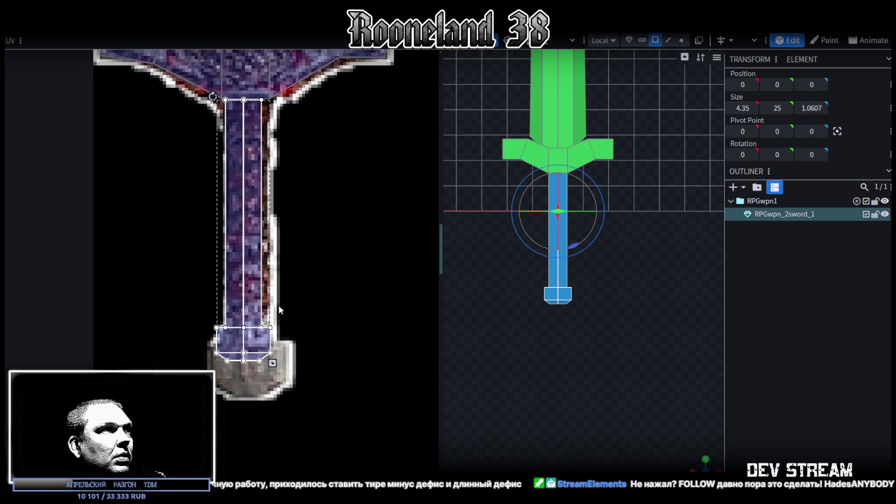
pyautogui.moveTo(273, 363); pyautogui.dragTo(279, 393)
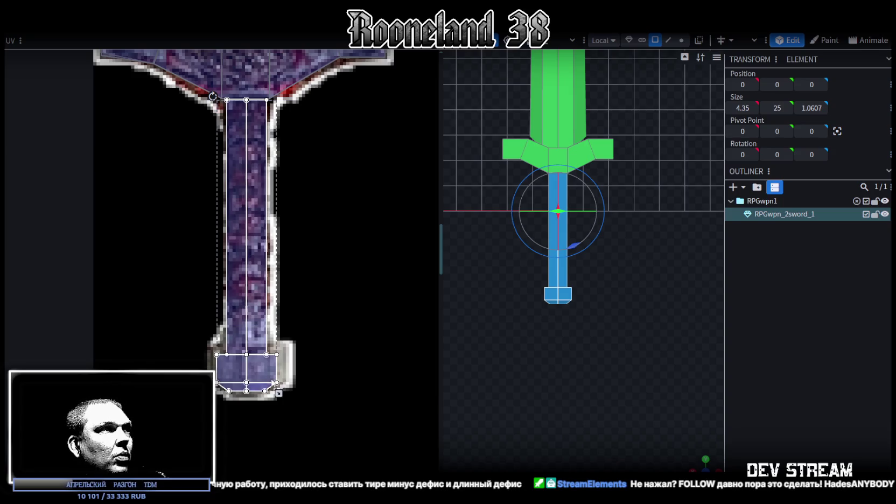
pyautogui.scroll(3, 226, 407)
# Move and enlarge the pommel's UV area to cover the pommel texture
pyautogui.click(290, 362)
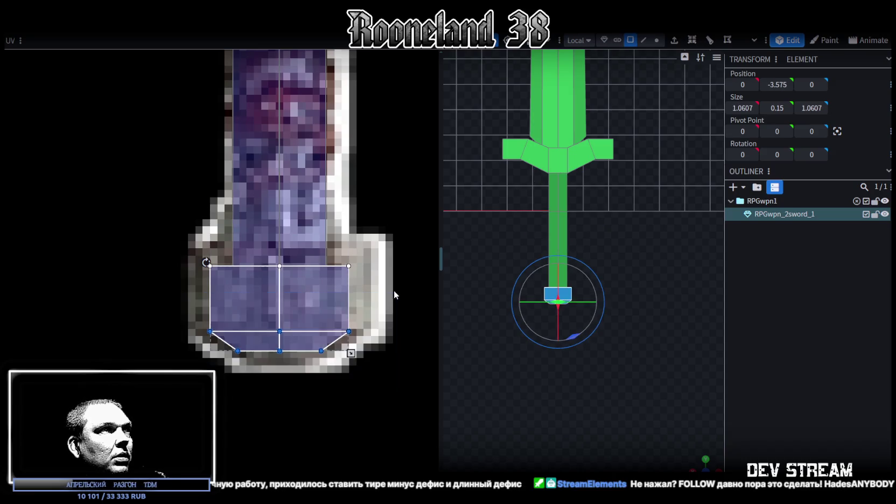
pyautogui.moveTo(233, 295); pyautogui.dragTo(227, 271)
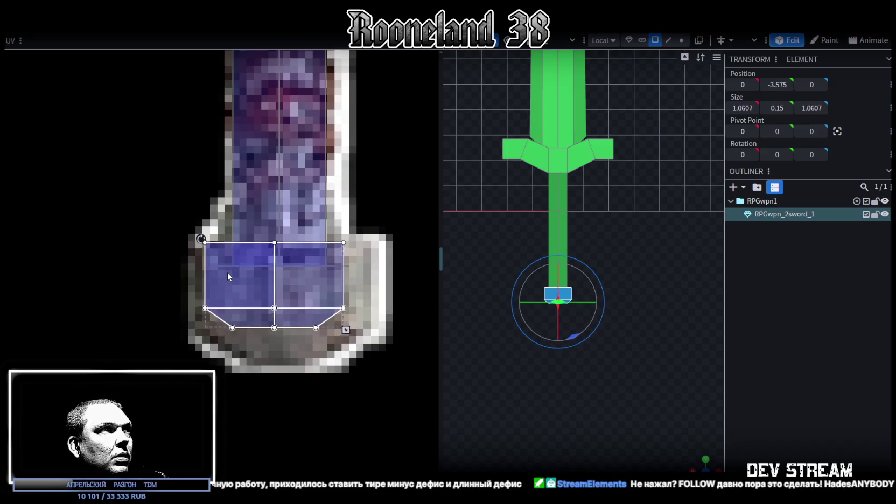
pyautogui.moveTo(348, 333); pyautogui.dragTo(371, 351)
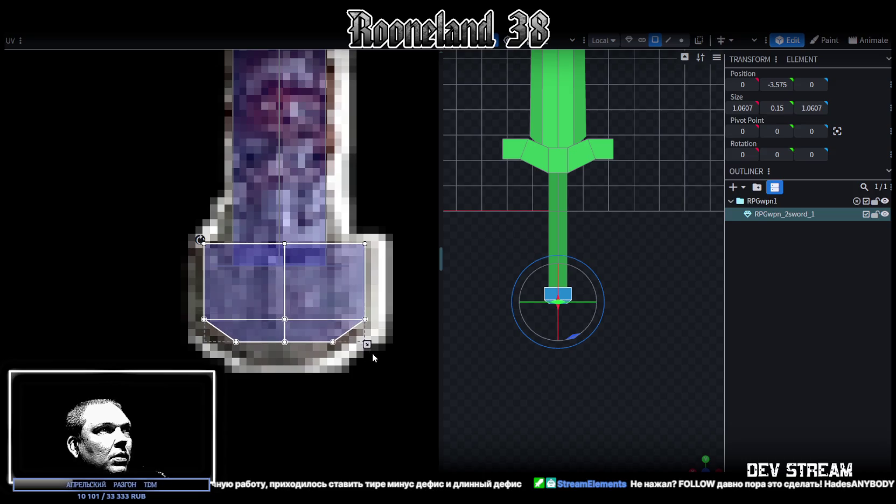
pyautogui.moveTo(337, 308); pyautogui.dragTo(333, 311)
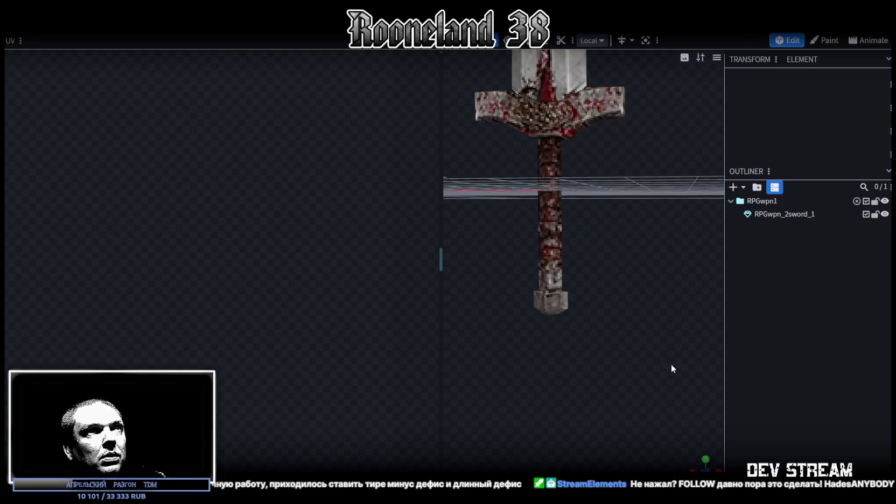
# Inspect the textured sword in perspective and select the crossguard pieces
pyautogui.moveTo(670, 364)
pyautogui.mouseDown()
pyautogui.moveTo(617, 394)
pyautogui.moveTo(529, 356)
pyautogui.moveTo(510, 369)
pyautogui.moveTo(595, 323)
pyautogui.moveTo(745, 324)
pyautogui.moveTo(531, 285)
pyautogui.moveTo(667, 309)
pyautogui.moveTo(563, 258)
pyautogui.moveTo(669, 317)
pyautogui.moveTo(534, 369)
pyautogui.moveTo(602, 297)
pyautogui.moveTo(600, 352)
pyautogui.moveTo(641, 340)
pyautogui.moveTo(627, 301)
pyautogui.moveTo(647, 308)
pyautogui.moveTo(485, 277)
pyautogui.moveTo(564, 227)
pyautogui.moveTo(591, 380)
pyautogui.moveTo(601, 350)
pyautogui.moveTo(554, 292)
pyautogui.moveTo(521, 277)
pyautogui.moveTo(515, 343)
pyautogui.moveTo(513, 328)
pyautogui.mouseUp()
pyautogui.click(544, 287)
pyautogui.click(563, 256)
pyautogui.click(603, 297)
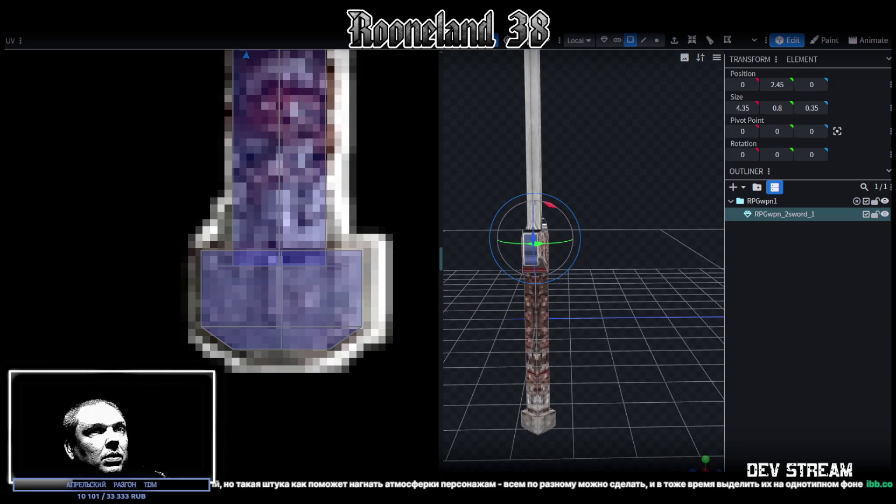
# Place and stretch a UV area over the crossguard's left end in the texture
pyautogui.click(705, 459)
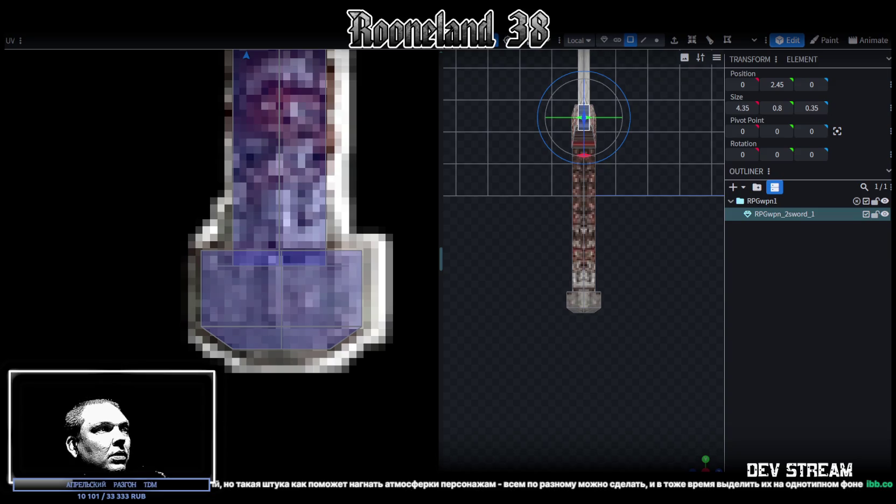
pyautogui.scroll(-3, 291, 237)
pyautogui.scroll(-3, 313, 210)
pyautogui.scroll(-2, 314, 232)
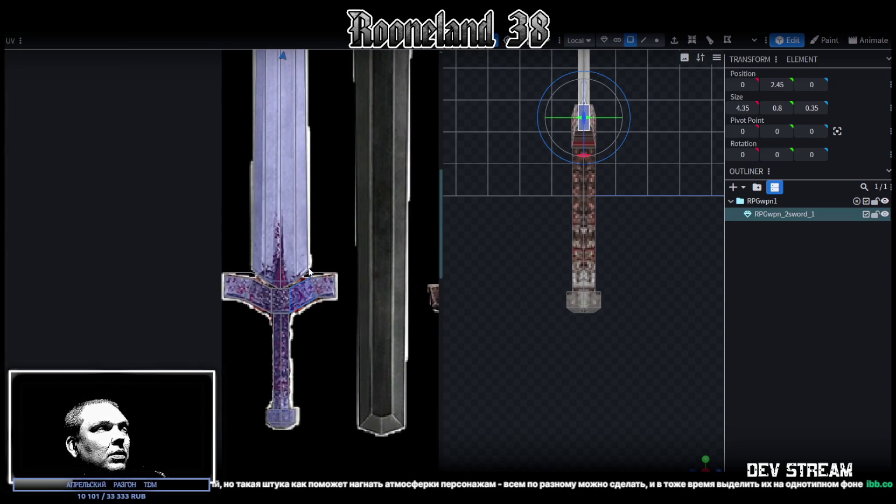
pyautogui.scroll(-1, 315, 248)
pyautogui.scroll(-1, 323, 274)
pyautogui.scroll(3, 258, 155)
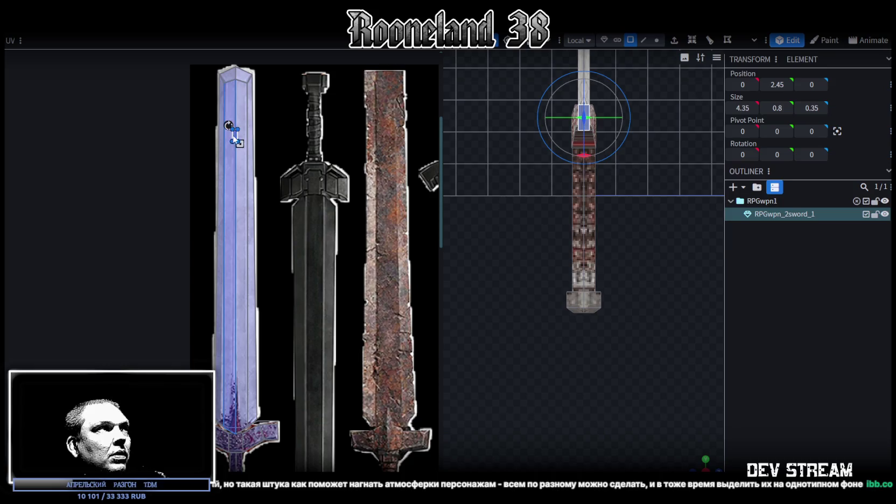
pyautogui.scroll(2, 220, 449)
pyautogui.scroll(4, 220, 449)
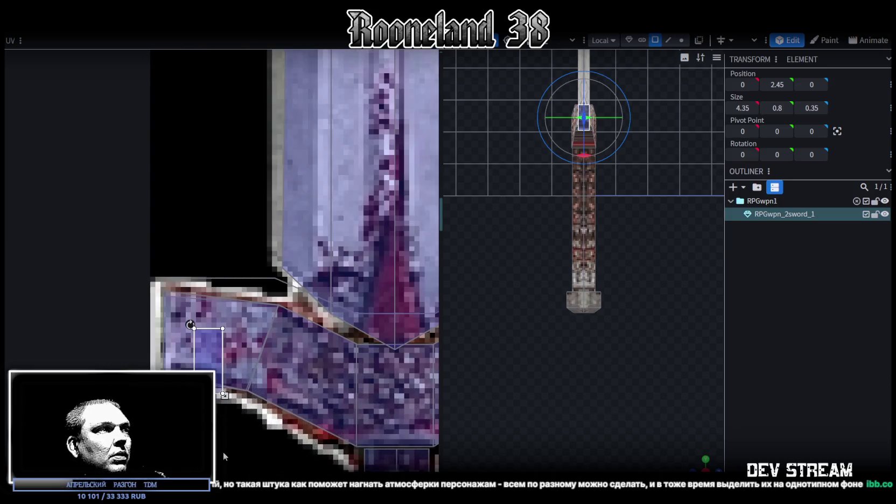
pyautogui.click(222, 345)
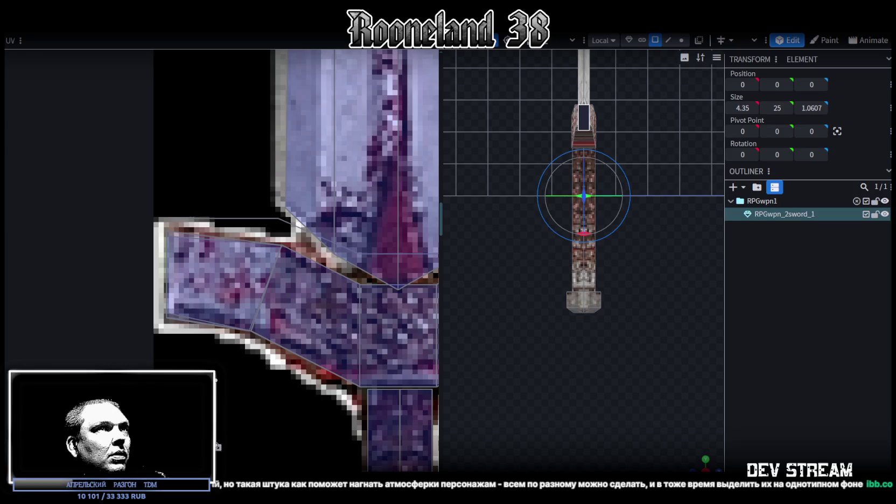
pyautogui.moveTo(165, 229); pyautogui.dragTo(201, 300)
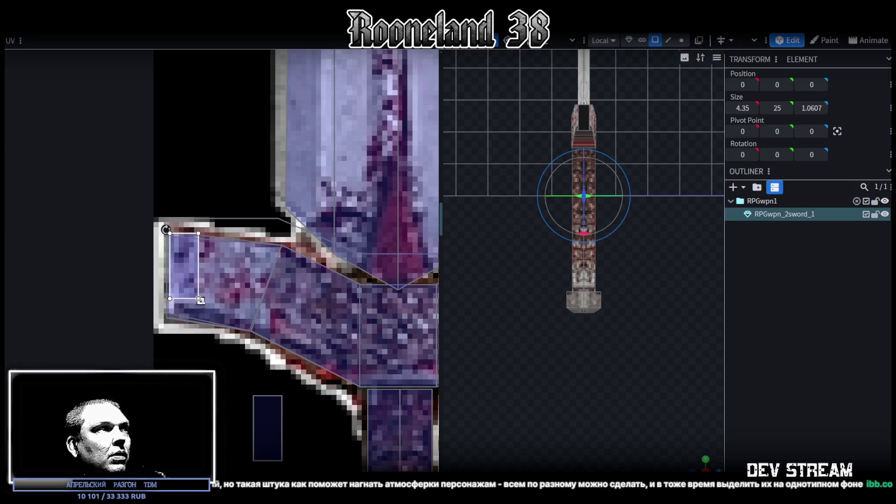
pyautogui.moveTo(201, 300); pyautogui.dragTo(206, 317)
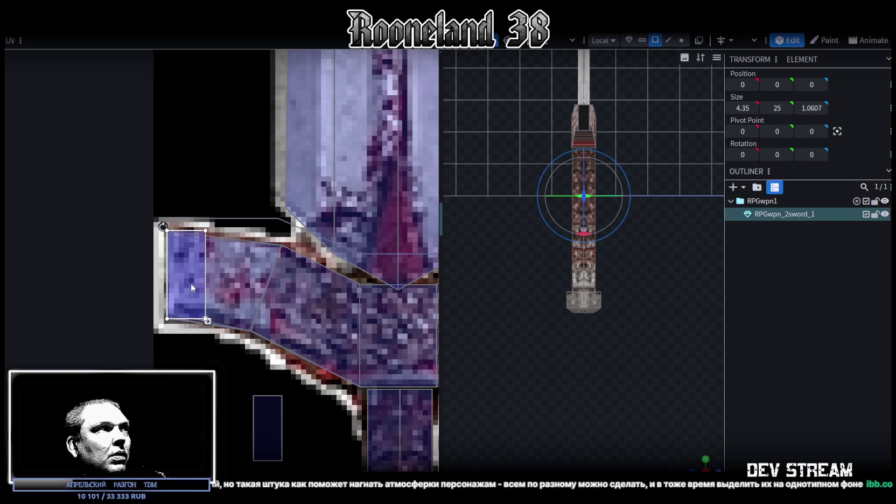
# Enlarge and nudge the UV area over the crossguard's right end
pyautogui.scroll(-3, 302, 346)
pyautogui.scroll(2, 226, 323)
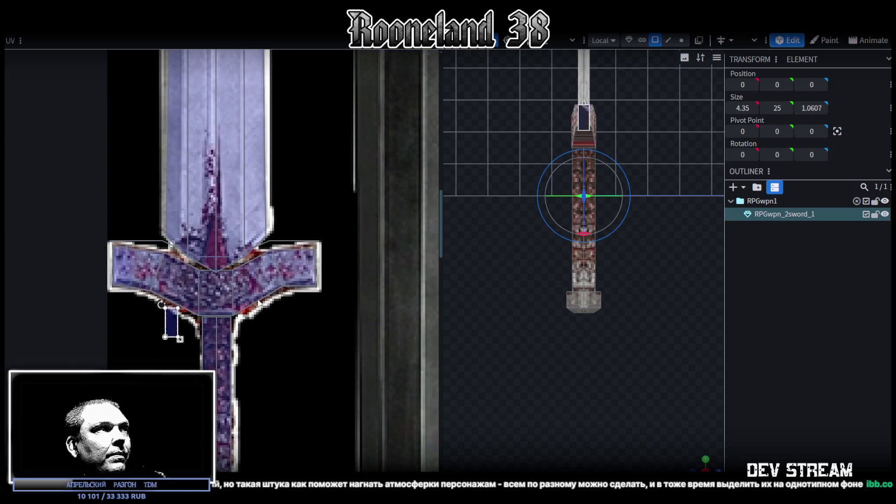
pyautogui.scroll(2, 312, 271)
pyautogui.scroll(2, 290, 285)
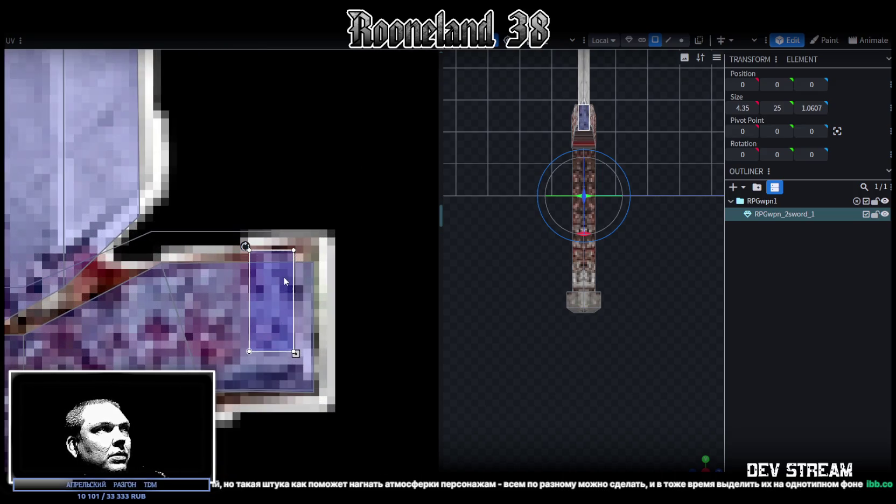
pyautogui.moveTo(297, 352); pyautogui.dragTo(314, 386)
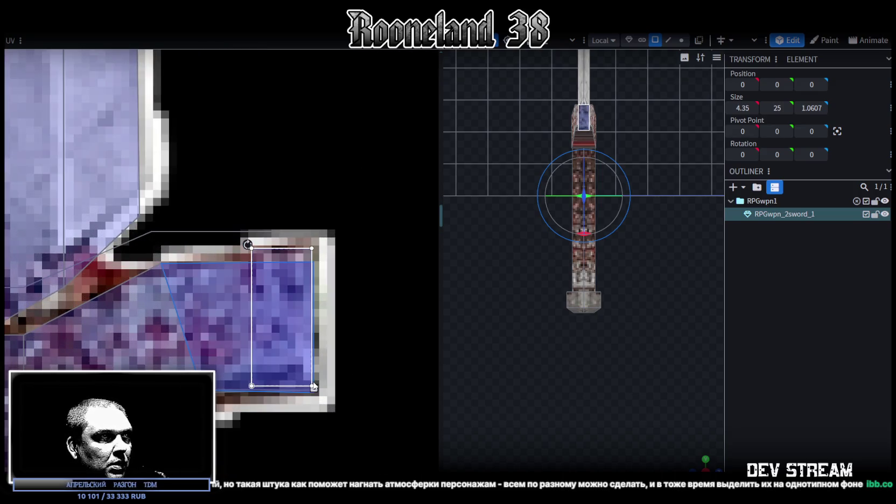
pyautogui.moveTo(278, 328); pyautogui.dragTo(280, 330)
pyautogui.scroll(2, 639, 359)
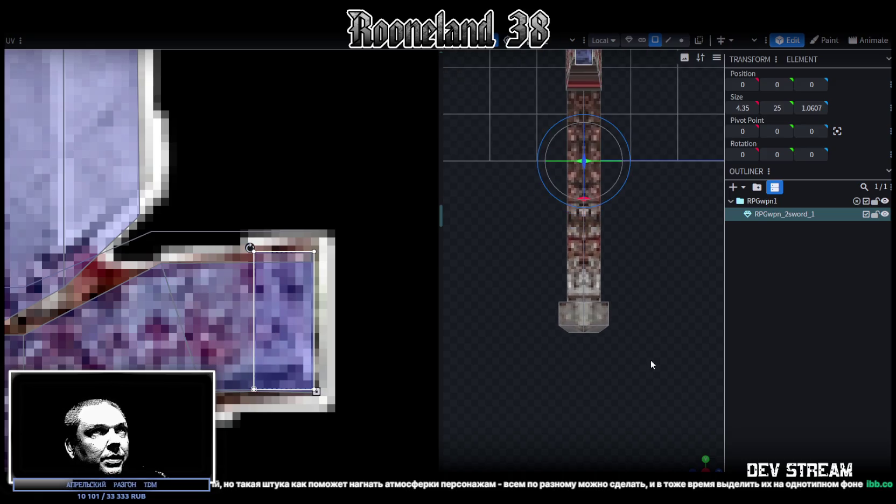
# Inspect the crossguard from several angles, selecting its cubes and end faces
pyautogui.moveTo(702, 460); pyautogui.dragTo(686, 289)
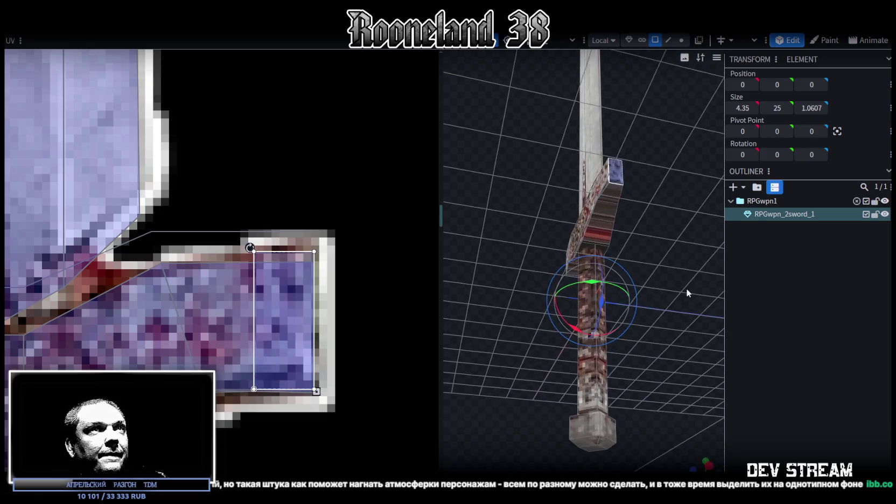
pyautogui.click(593, 230)
pyautogui.click(587, 240)
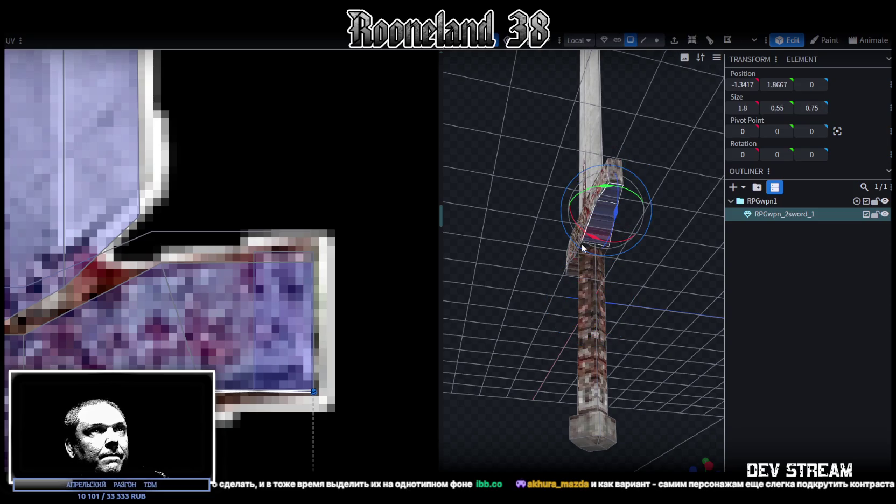
pyautogui.moveTo(502, 358)
pyautogui.mouseDown()
pyautogui.moveTo(620, 347)
pyautogui.moveTo(588, 259)
pyautogui.mouseUp()
pyautogui.click(589, 258)
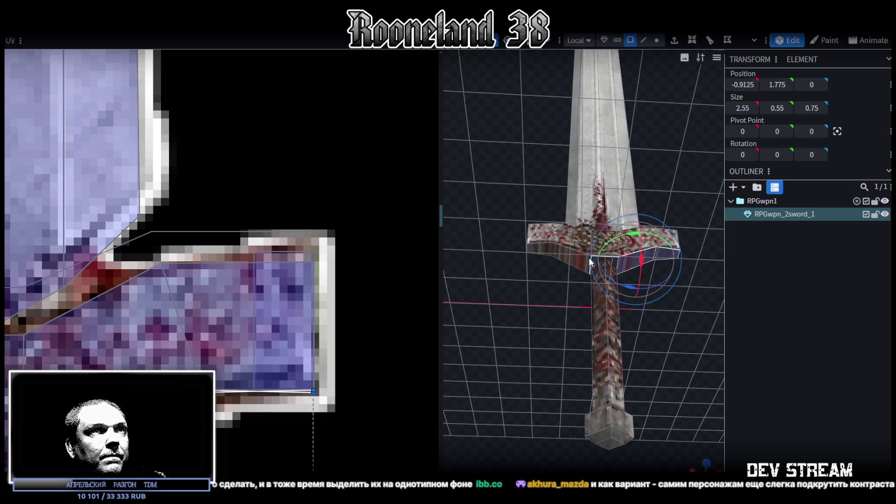
pyautogui.click(548, 245)
pyautogui.moveTo(516, 182)
pyautogui.mouseDown()
pyautogui.moveTo(538, 272)
pyautogui.moveTo(558, 291)
pyautogui.moveTo(523, 342)
pyautogui.moveTo(543, 345)
pyautogui.moveTo(540, 328)
pyautogui.mouseUp()
pyautogui.click(532, 257)
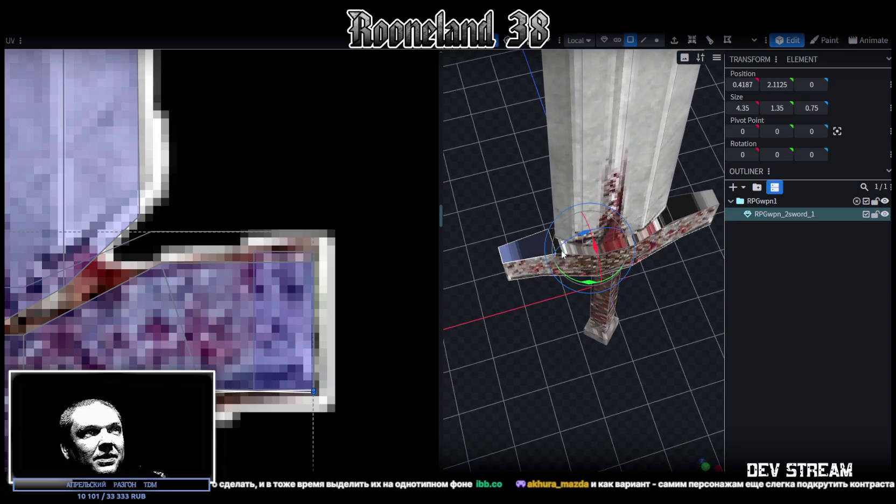
pyautogui.click(612, 251)
pyautogui.moveTo(612, 250)
pyautogui.mouseDown()
pyautogui.moveTo(571, 289)
pyautogui.moveTo(707, 461)
pyautogui.mouseUp()
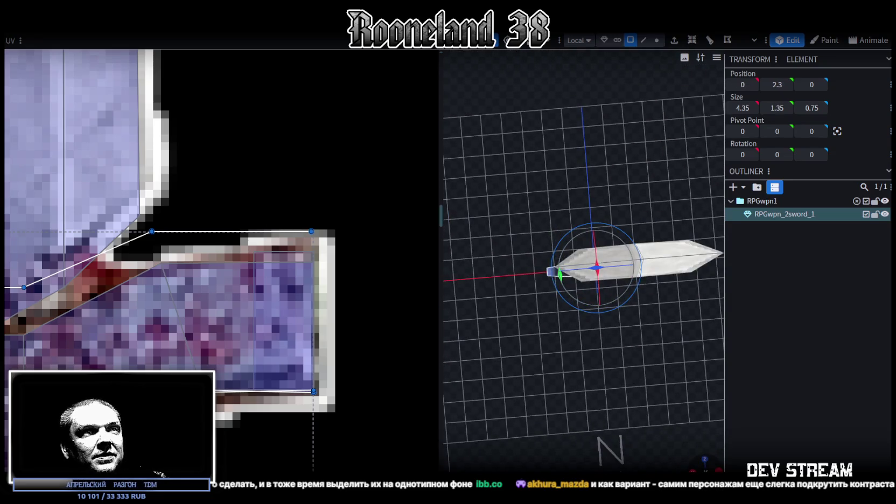
# Move a guard face's UV onto the crossguard texture, undoing a misplaced drag
pyautogui.click(704, 459)
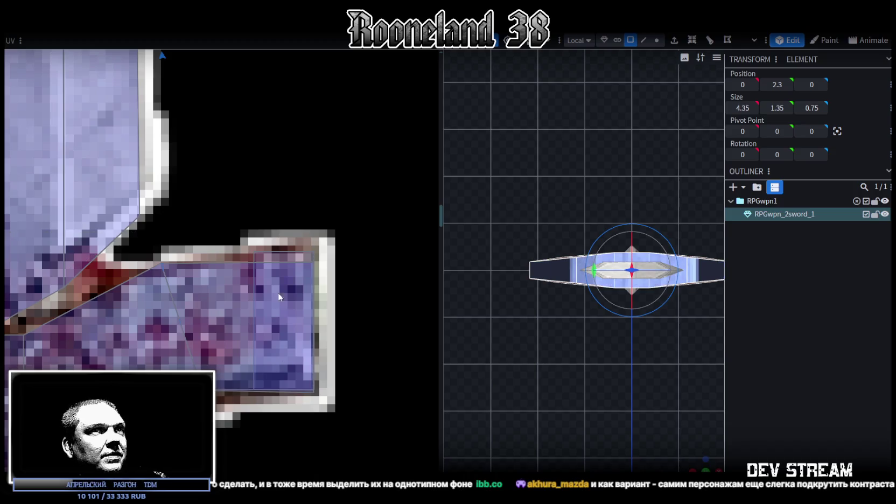
pyautogui.scroll(-3, 161, 222)
pyautogui.scroll(-2, 161, 221)
pyautogui.scroll(1, 161, 221)
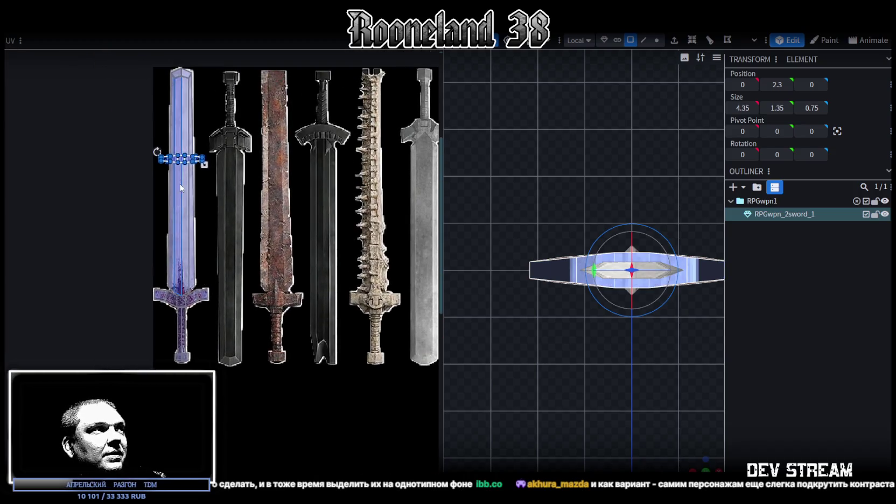
pyautogui.scroll(3, 161, 221)
pyautogui.moveTo(183, 142); pyautogui.dragTo(264, 452)
pyautogui.moveTo(264, 452); pyautogui.dragTo(255, 270, button='middle')
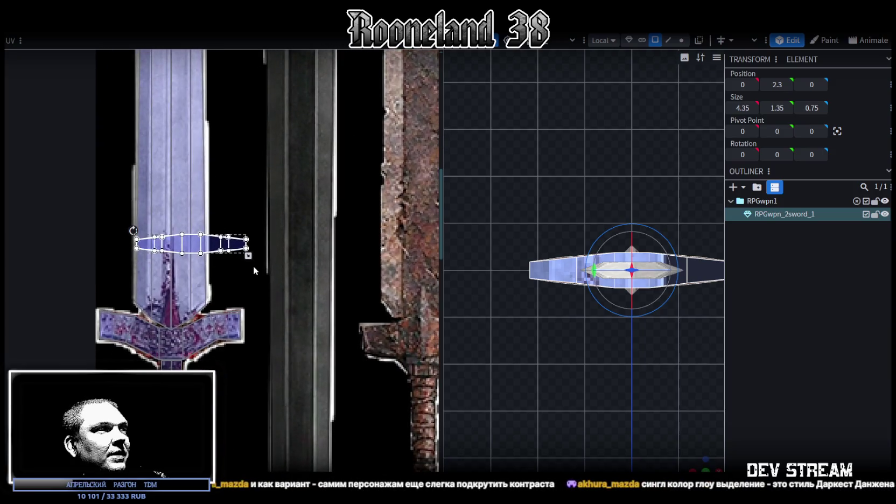
pyautogui.moveTo(214, 254); pyautogui.dragTo(178, 344)
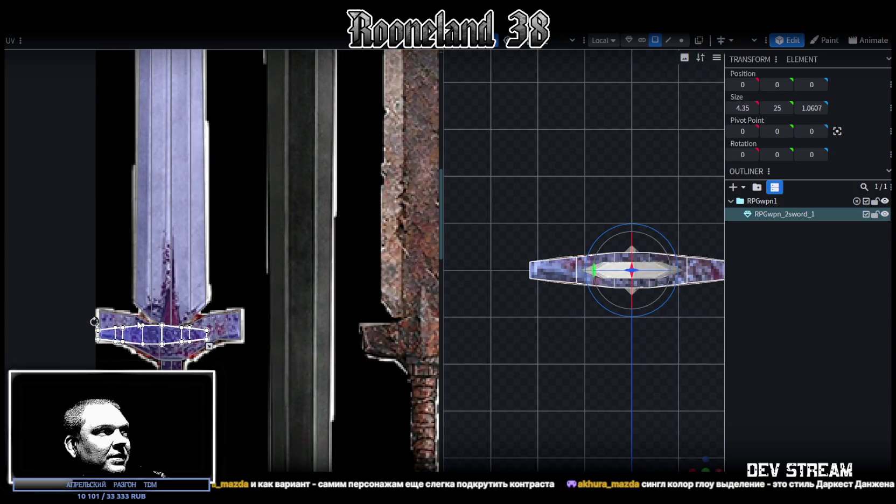
pyautogui.scroll(2, 141, 327)
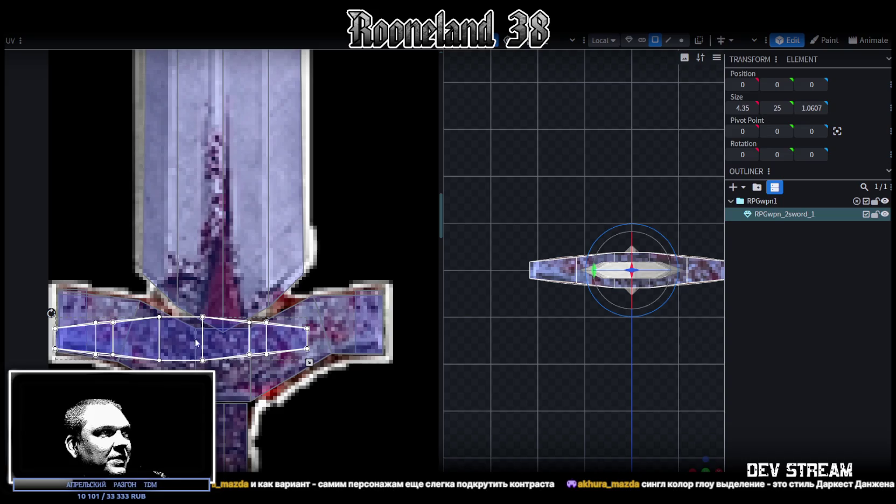
pyautogui.moveTo(81, 348); pyautogui.dragTo(356, 368)
pyautogui.hotkey('ctrl', 'z')
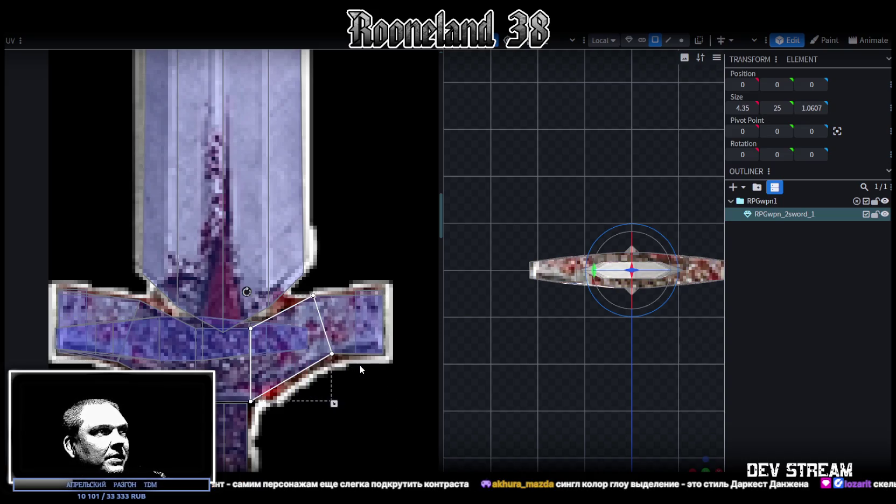
pyautogui.hotkey('ctrl', 'z')
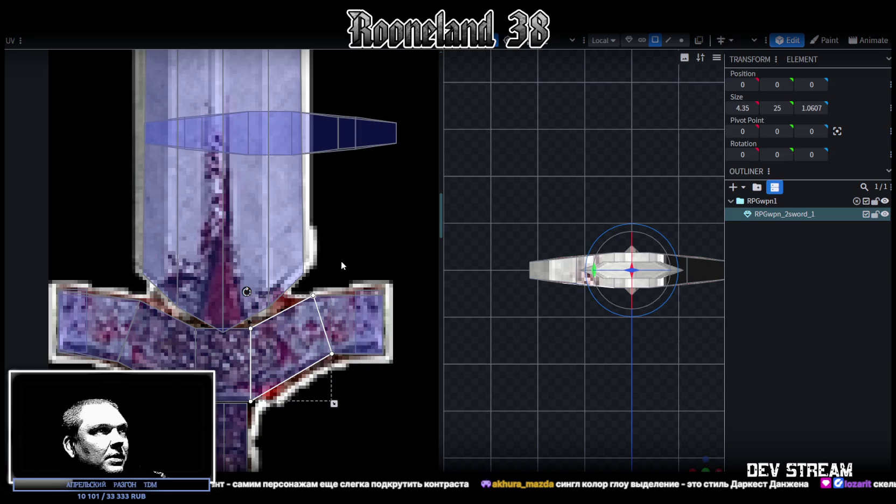
pyautogui.scroll(3, 340, 263)
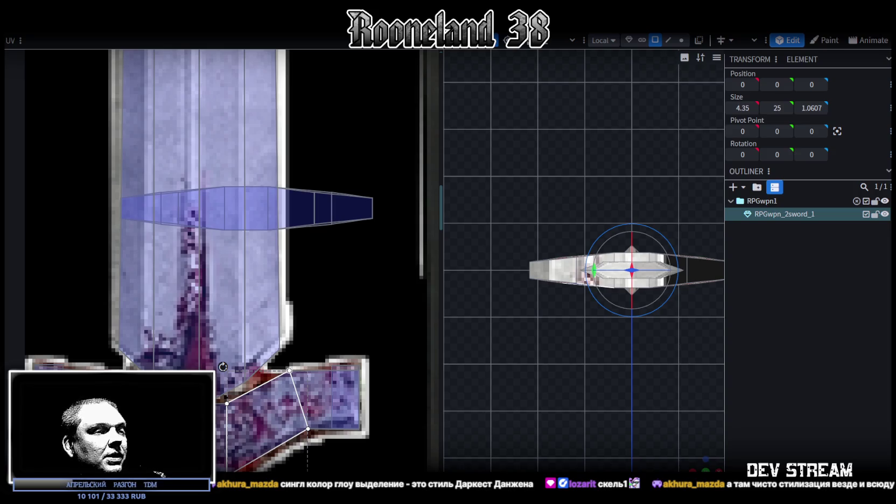
# Move both guard UV face strips onto the crossguard texture, then deselect the sword
pyautogui.click(299, 207)
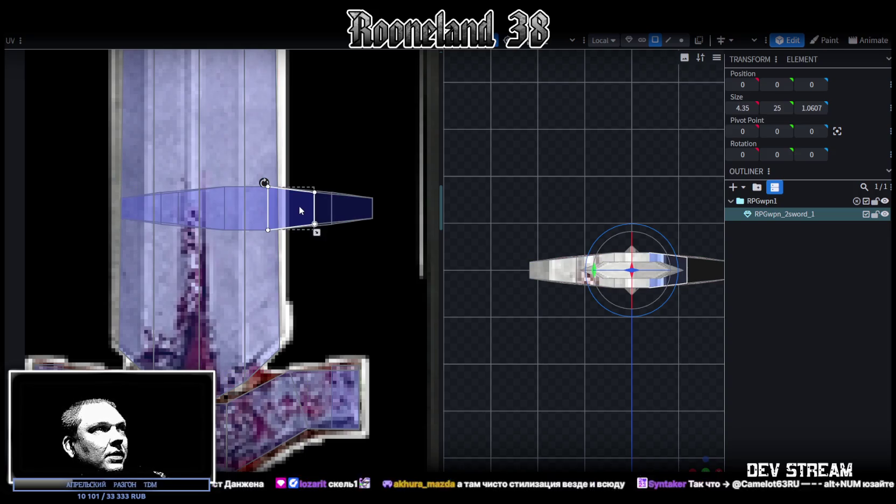
pyautogui.moveTo(297, 206)
pyautogui.mouseDown()
pyautogui.moveTo(226, 410)
pyautogui.moveTo(250, 419)
pyautogui.mouseUp()
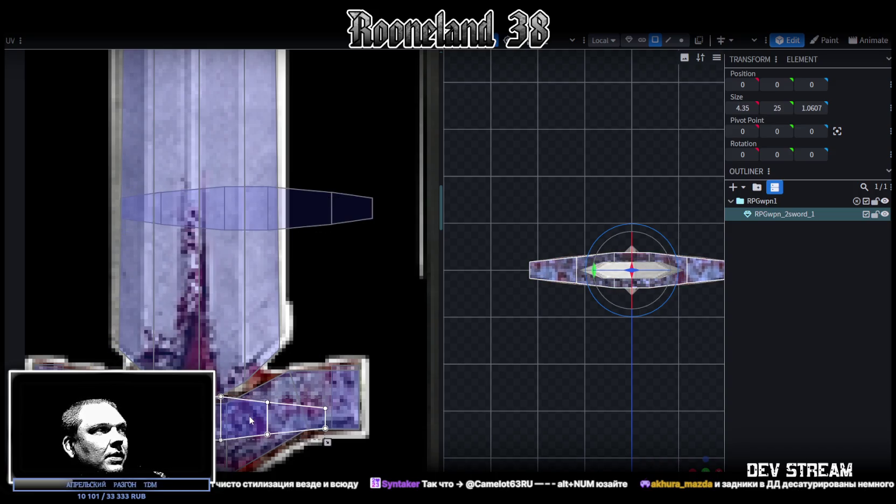
pyautogui.click(308, 207)
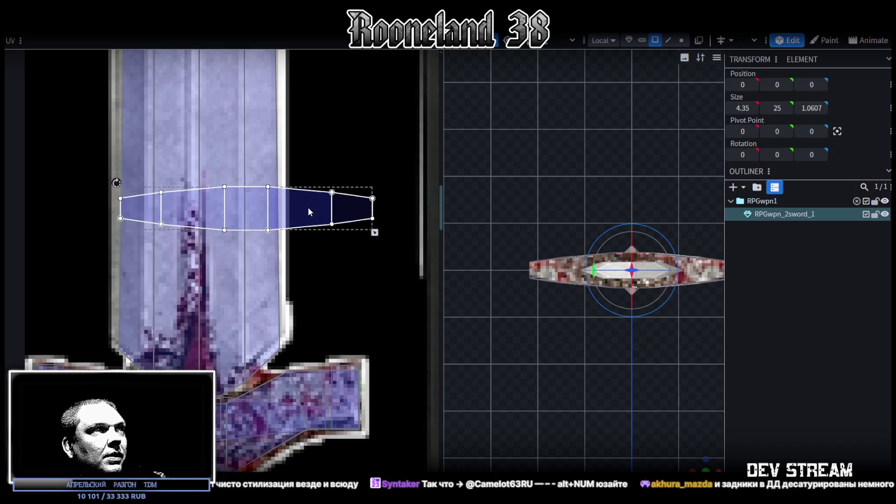
pyautogui.moveTo(308, 206); pyautogui.dragTo(262, 418)
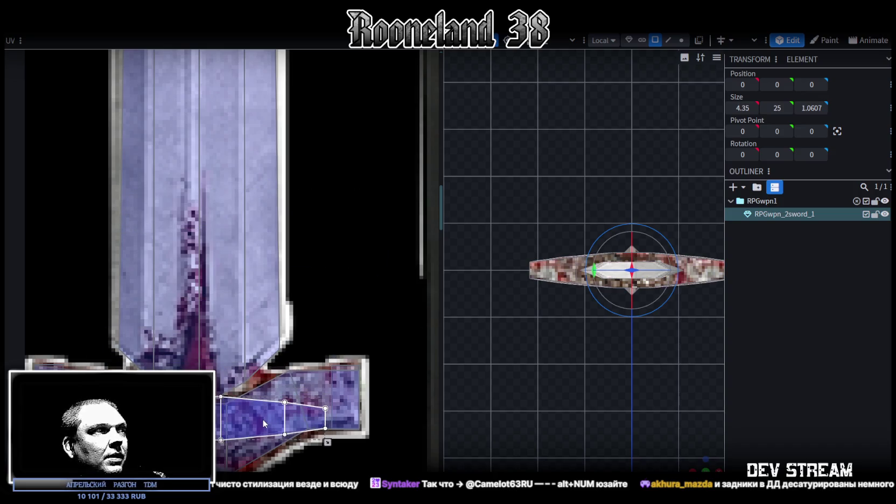
pyautogui.moveTo(687, 467)
pyautogui.mouseDown()
pyautogui.moveTo(517, 327)
pyautogui.moveTo(650, 257)
pyautogui.moveTo(561, 171)
pyautogui.moveTo(565, 281)
pyautogui.moveTo(655, 293)
pyautogui.mouseUp()
pyautogui.click(517, 328)
pyautogui.scroll(-3, 564, 280)
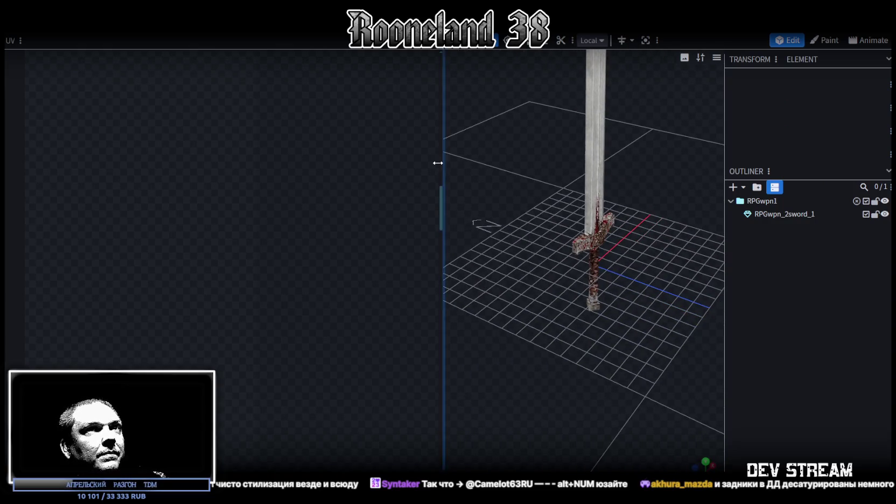
# Enlarge the 3D view and save the project as RPGweapon.bbmodel
pyautogui.moveTo(441, 169); pyautogui.dragTo(260, 170)
pyautogui.moveTo(657, 175)
pyautogui.mouseDown()
pyautogui.moveTo(619, 298)
pyautogui.moveTo(488, 262)
pyautogui.mouseUp()
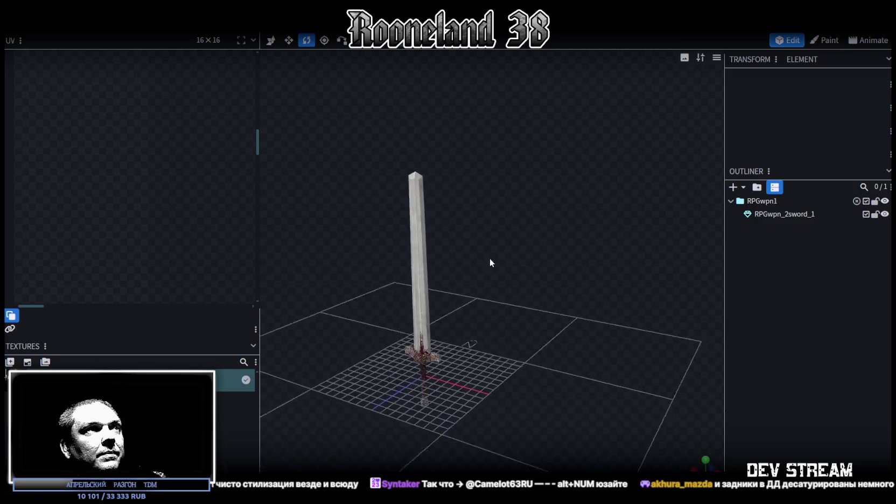
pyautogui.scroll(3, 546, 252)
pyautogui.scroll(3, 553, 266)
pyautogui.hotkey('ctrl', 's')
# Select the sword element and save RPGweapon.bbmodel again
pyautogui.moveTo(391, 267)
pyautogui.mouseDown()
pyautogui.moveTo(536, 294)
pyautogui.moveTo(629, 252)
pyautogui.moveTo(609, 218)
pyautogui.moveTo(496, 247)
pyautogui.moveTo(452, 226)
pyautogui.moveTo(400, 260)
pyautogui.moveTo(590, 339)
pyautogui.moveTo(578, 322)
pyautogui.mouseUp()
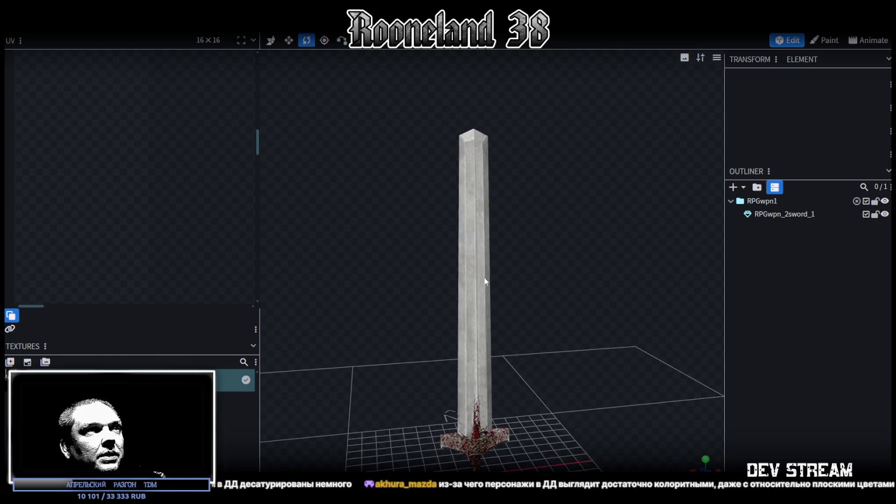
pyautogui.click(474, 302)
pyautogui.scroll(-2, 186, 210)
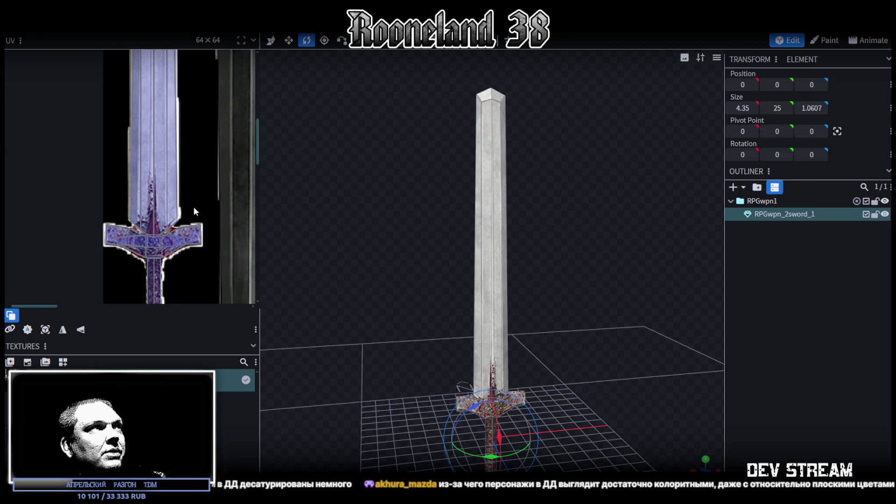
pyautogui.scroll(-2, 193, 207)
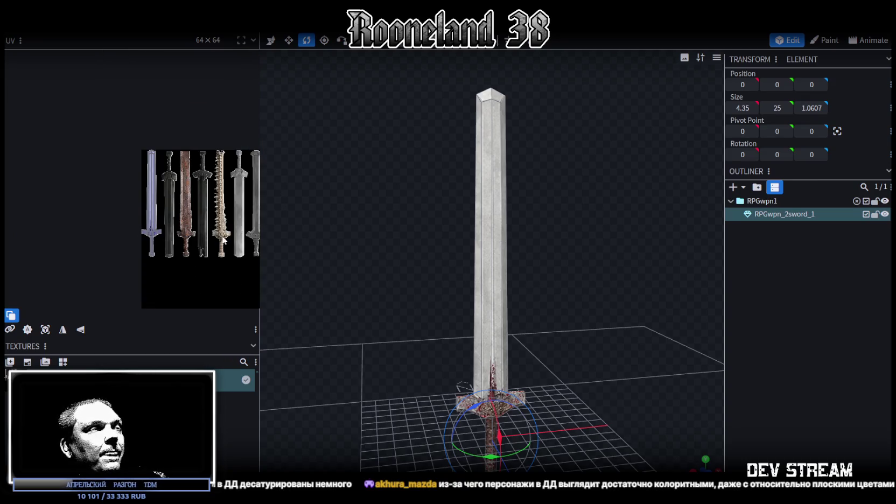
pyautogui.moveTo(580, 270)
pyautogui.mouseDown()
pyautogui.moveTo(546, 282)
pyautogui.moveTo(560, 282)
pyautogui.moveTo(573, 256)
pyautogui.moveTo(584, 202)
pyautogui.moveTo(586, 242)
pyautogui.mouseUp()
pyautogui.hotkey('ctrl', 's')
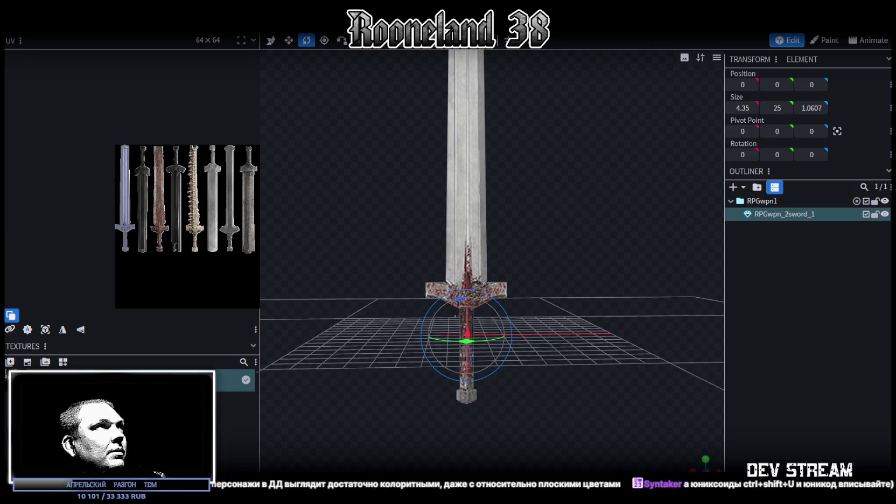
pyautogui.click(81, 24)
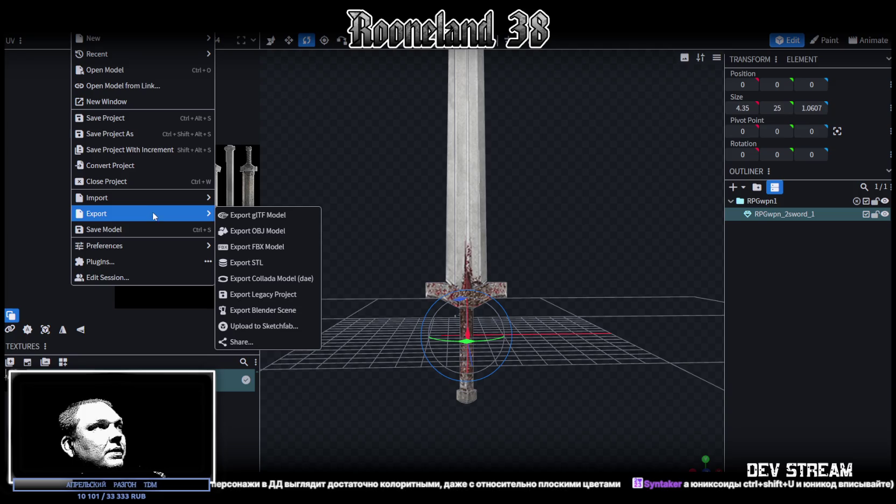
# Export the sword as an FBX model with ASCII encoding and export scale 16
pyautogui.click(258, 247)
pyautogui.click(477, 152)
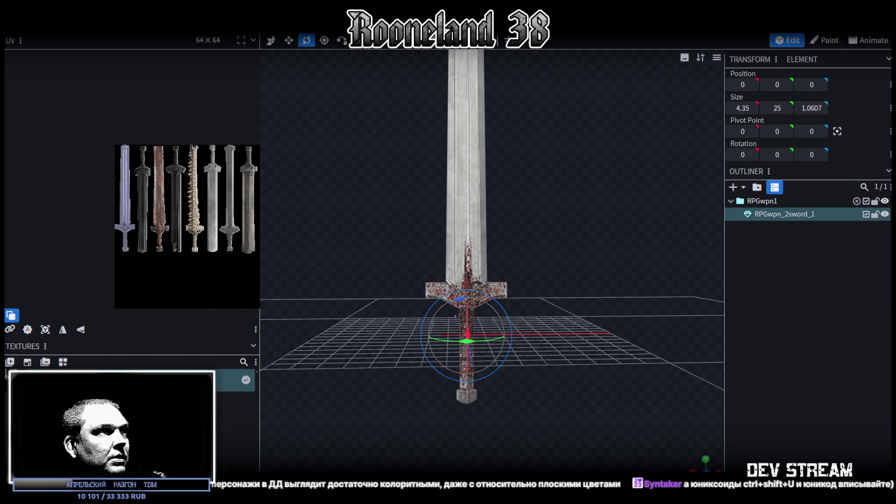
pyautogui.hotkey('alt', 'Tab')
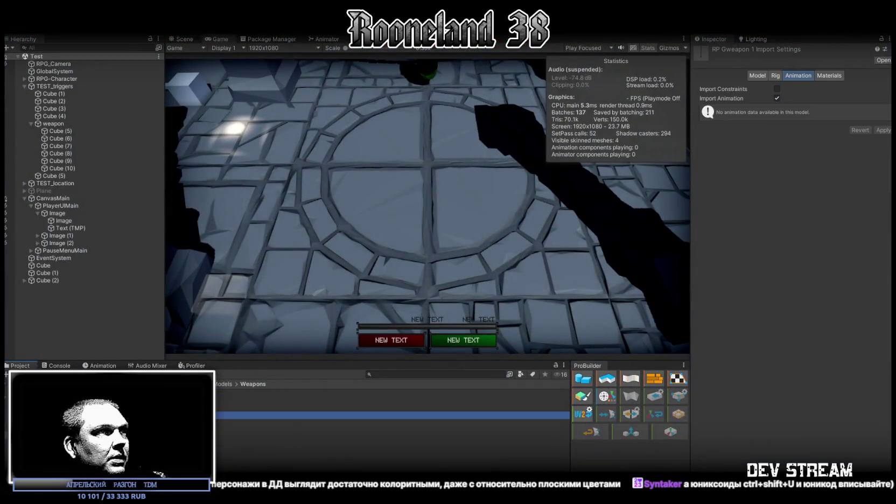
# Show the Scene view and select the PRG_wpn 1 material in Models > Weapons
pyautogui.click(184, 38)
pyautogui.moveTo(257, 218)
pyautogui.mouseDown(button='right')
pyautogui.moveTo(464, 214)
pyautogui.moveTo(389, 225)
pyautogui.mouseUp(button='right')
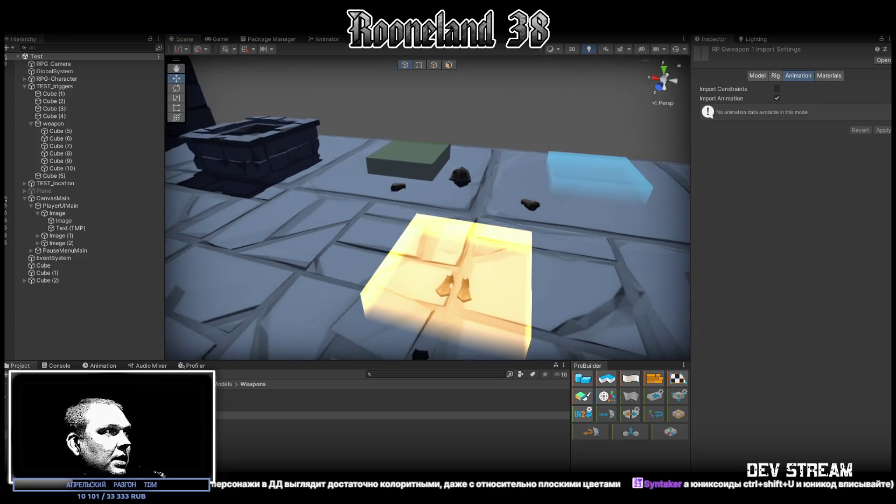
pyautogui.click(377, 415)
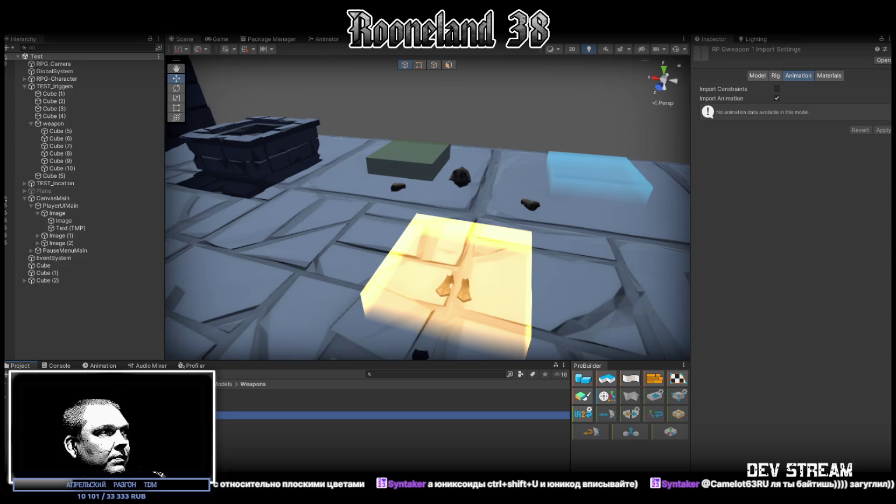
pyautogui.click(377, 393)
pyautogui.click(733, 281)
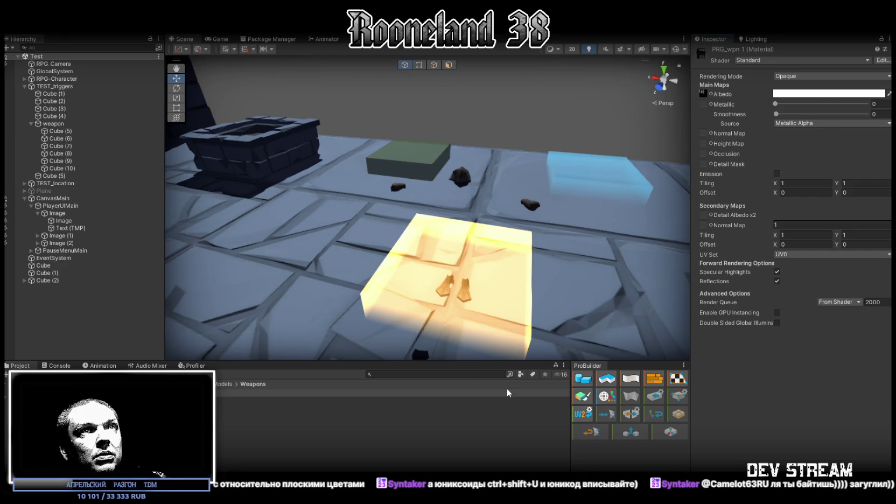
# Set the PRG_wpn 1 material's Metallic to 0.25 and Smoothness to 0.4
pyautogui.click(878, 104)
pyautogui.write('0.25')
pyautogui.click(881, 114)
pyautogui.write('0.3')
pyautogui.press('BackSpace')
pyautogui.press('BackSpace')
pyautogui.write('4')
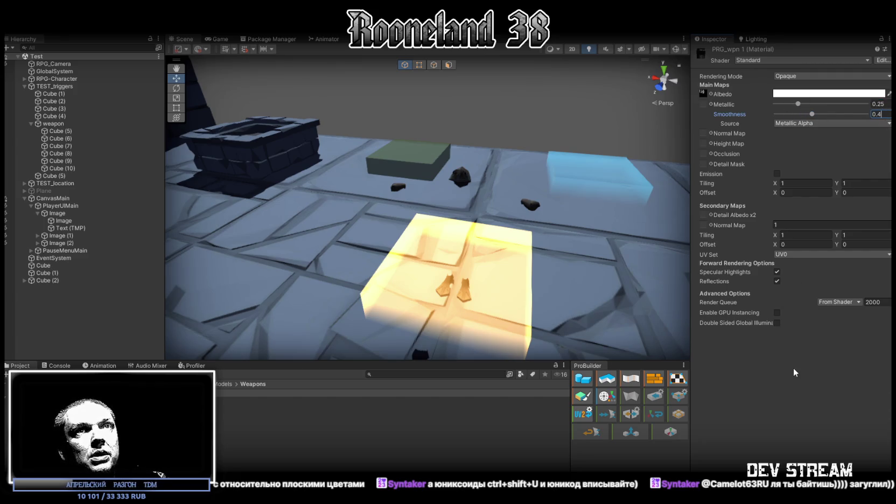
pyautogui.click(877, 104)
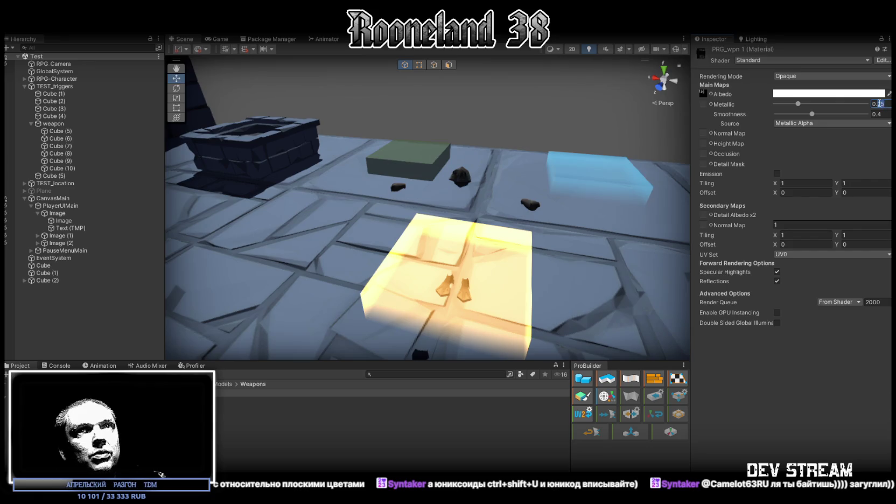
pyautogui.click(807, 385)
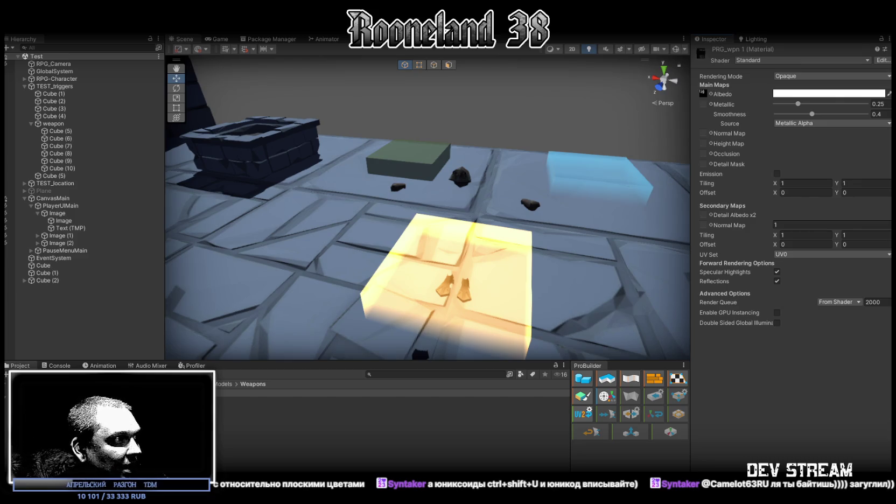
# Browse the Project window through GameDataBase and Models to the ArmorRdy prefabs folder
pyautogui.click(43, 412)
pyautogui.click(44, 418)
pyautogui.click(43, 426)
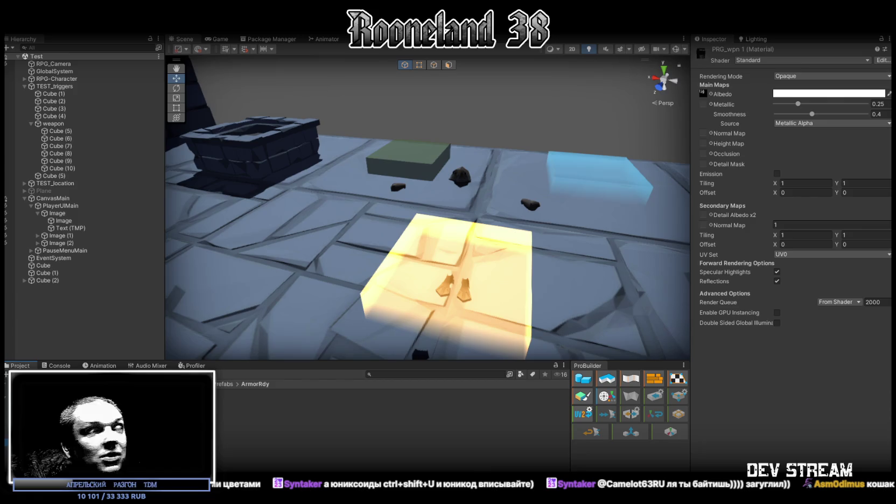
# Open the 2Hand-Sword prefab from Test > Weapon and bring up its Hierarchy context menu
pyautogui.click(43, 441)
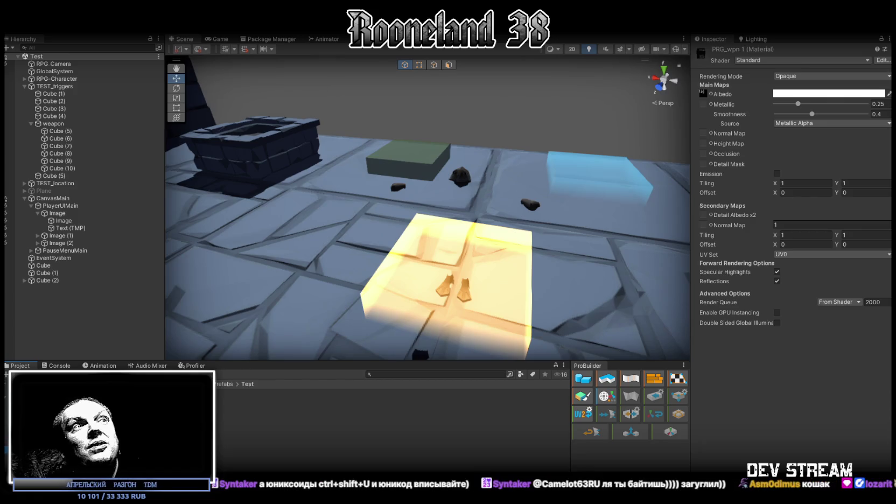
pyautogui.click(49, 449)
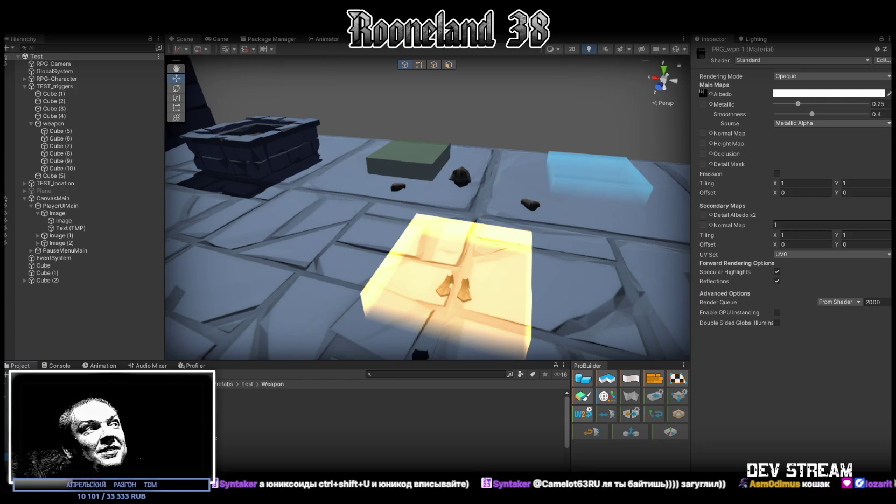
pyautogui.doubleClick(221, 445)
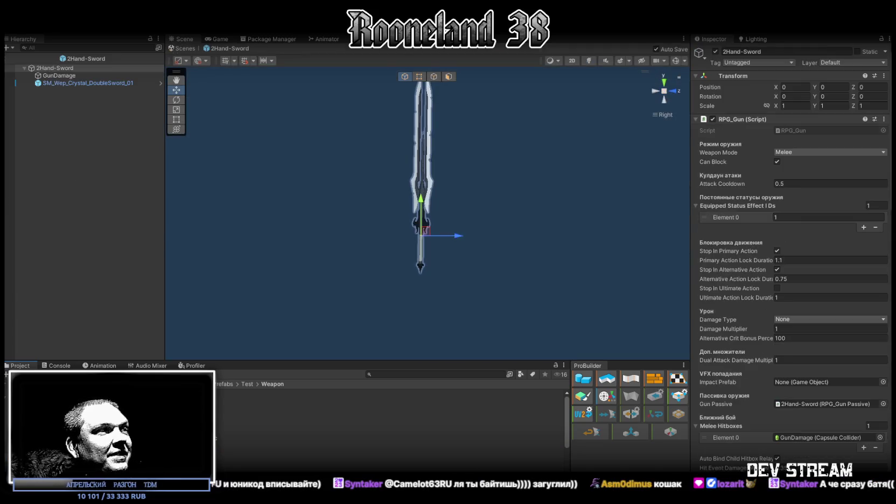
pyautogui.click(43, 433)
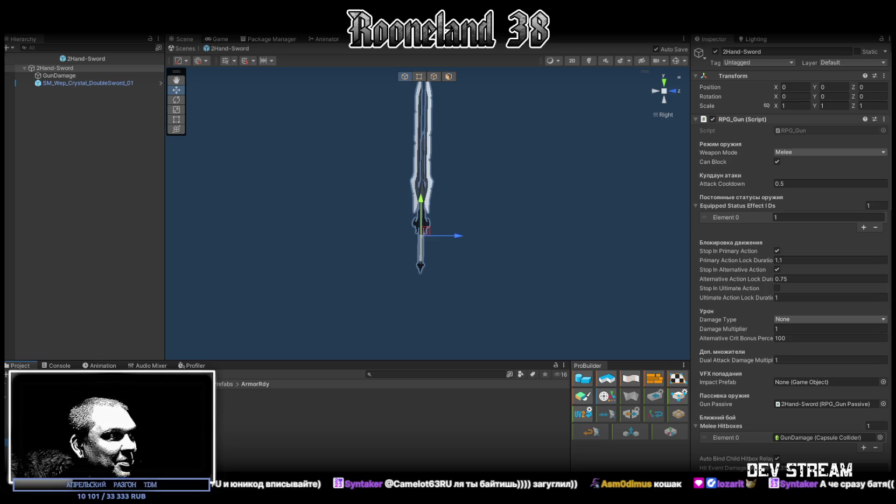
pyautogui.click(43, 420)
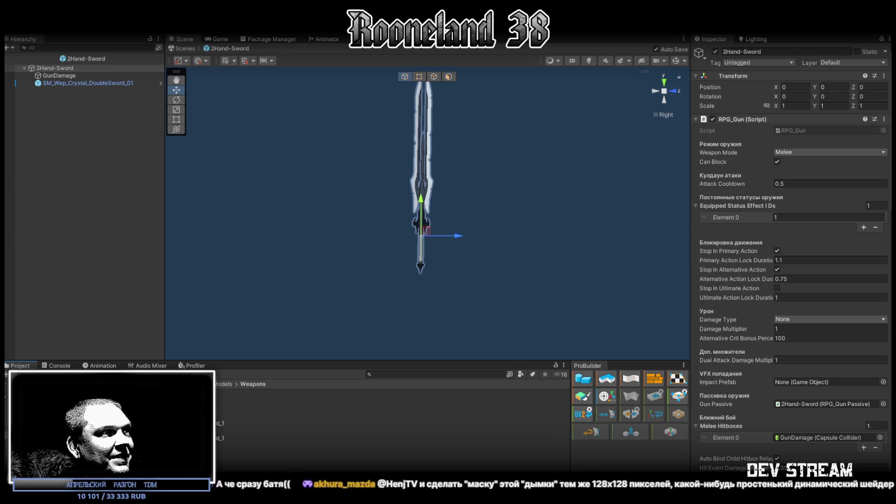
pyautogui.rightClick(62, 69)
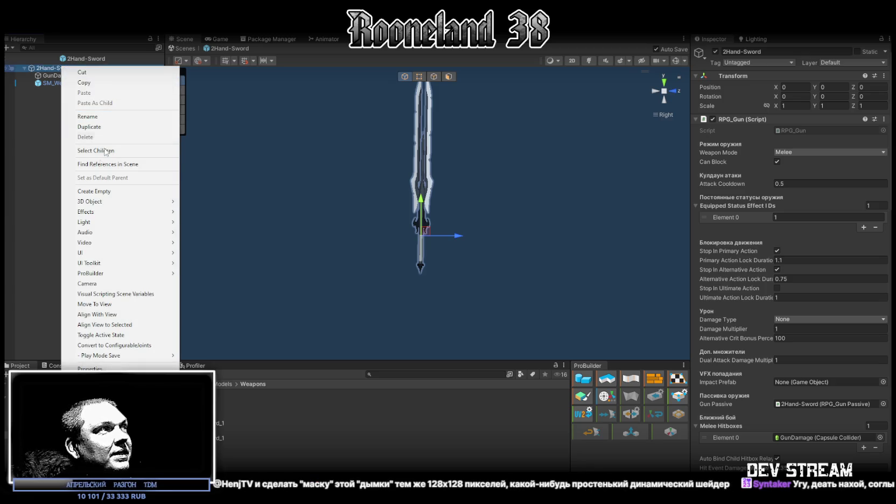
# Drag the exported sword model into the Hierarchy and delete the leftover empty GameObject
pyautogui.click(107, 195)
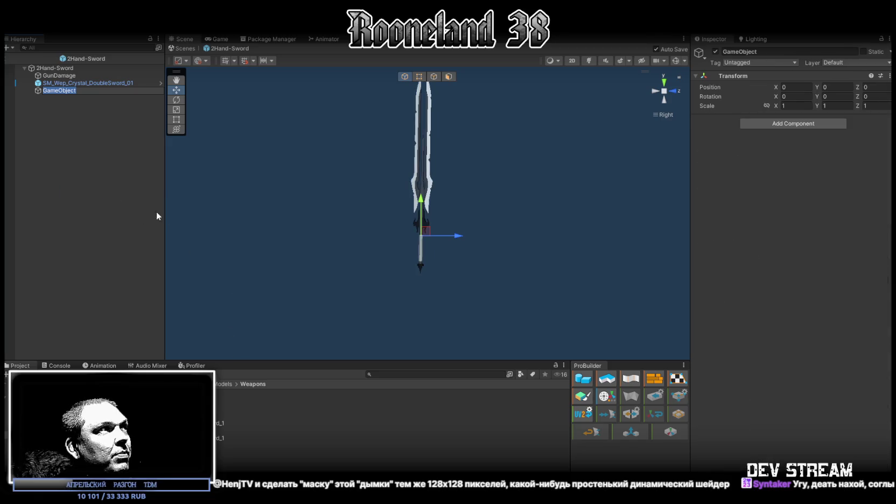
pyautogui.click(219, 437)
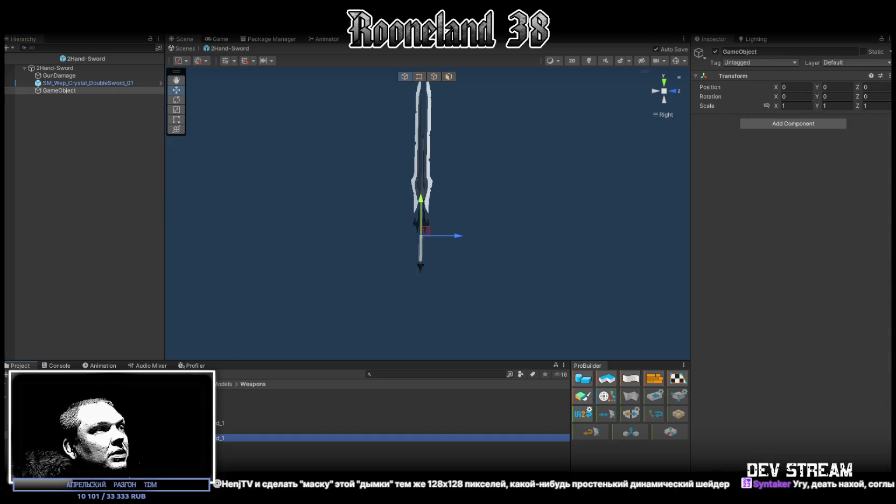
pyautogui.click(218, 423)
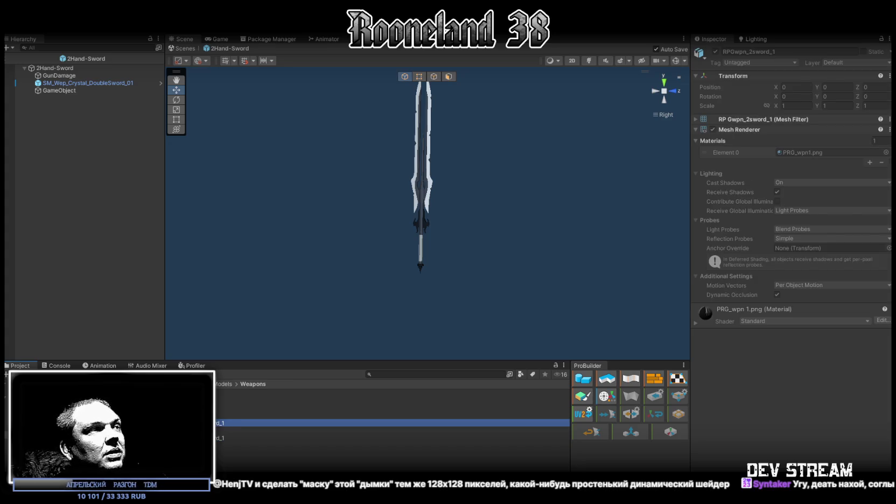
pyautogui.moveTo(218, 423); pyautogui.dragTo(81, 178)
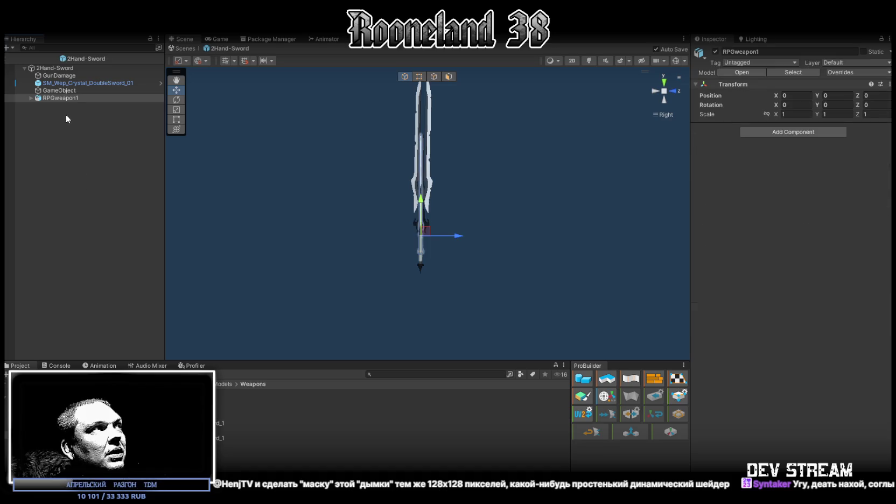
pyautogui.click(59, 91)
pyautogui.press('Delete')
# Duplicate the RPGwpn_2sword_1 mesh under 2Hand-Sword and delete the RPGweapon1 container
pyautogui.click(30, 91)
pyautogui.click(59, 98)
pyautogui.hotkey('ctrl', 'd')
pyautogui.moveTo(65, 105); pyautogui.dragTo(67, 88)
pyautogui.click(56, 97)
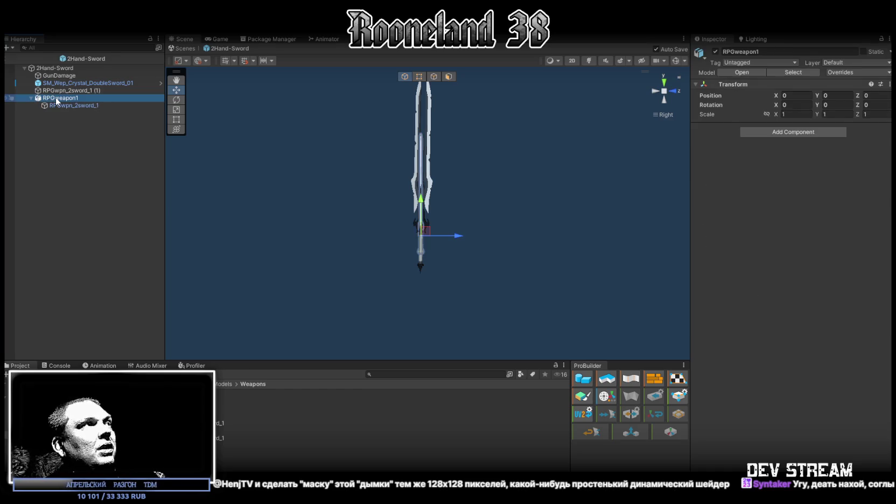
pyautogui.press('Delete')
pyautogui.click(56, 92)
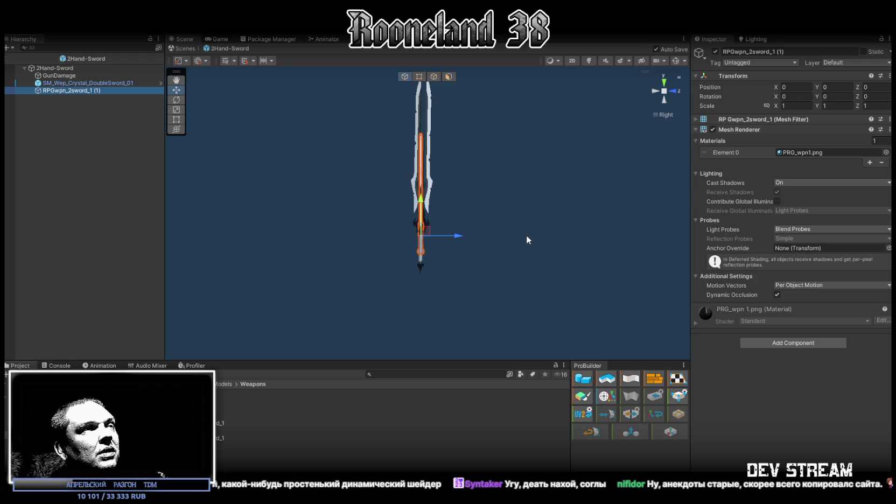
# Orbit around the new sword, then select the sword model asset for its import settings
pyautogui.moveTo(527, 235); pyautogui.dragTo(514, 256, button='right')
pyautogui.moveTo(275, 254)
pyautogui.mouseDown(button='right')
pyautogui.moveTo(509, 286)
pyautogui.moveTo(361, 344)
pyautogui.moveTo(246, 296)
pyautogui.moveTo(193, 227)
pyautogui.moveTo(267, 277)
pyautogui.moveTo(344, 288)
pyautogui.moveTo(338, 254)
pyautogui.mouseUp(button='right')
pyautogui.click(297, 253)
pyautogui.moveTo(370, 281)
pyautogui.mouseDown(button='right')
pyautogui.moveTo(499, 306)
pyautogui.moveTo(352, 299)
pyautogui.moveTo(409, 348)
pyautogui.moveTo(401, 264)
pyautogui.moveTo(156, 317)
pyautogui.moveTo(153, 332)
pyautogui.moveTo(356, 200)
pyautogui.moveTo(457, 156)
pyautogui.moveTo(507, 152)
pyautogui.moveTo(429, 185)
pyautogui.moveTo(479, 182)
pyautogui.moveTo(570, 150)
pyautogui.moveTo(556, 131)
pyautogui.moveTo(344, 136)
pyautogui.moveTo(523, 164)
pyautogui.moveTo(535, 141)
pyautogui.moveTo(500, 194)
pyautogui.mouseUp(button='right')
pyautogui.scroll(-2, 535, 141)
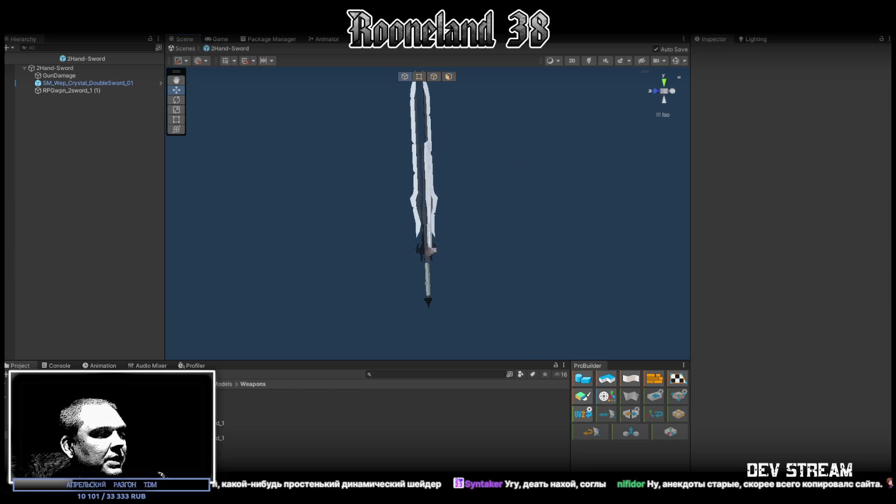
pyautogui.click(232, 415)
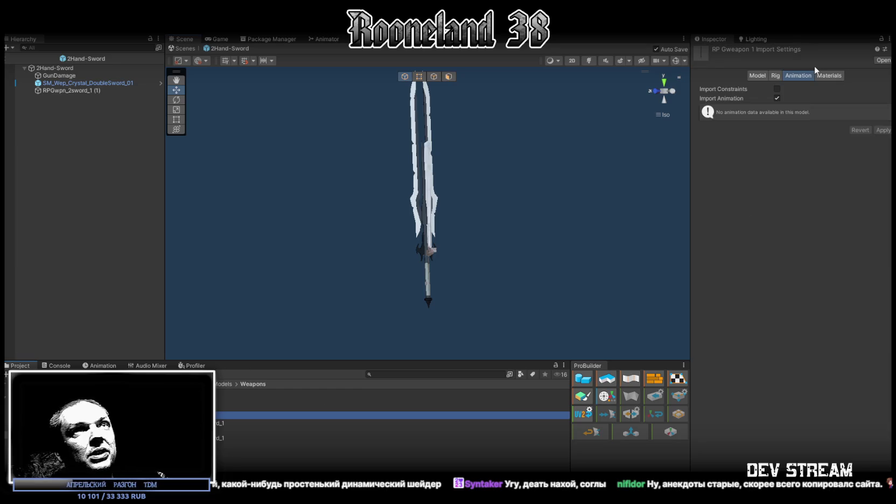
# Set the sword model's import Scale Factor to 2 and apply it
pyautogui.click(757, 76)
pyautogui.click(797, 97)
pyautogui.write('2')
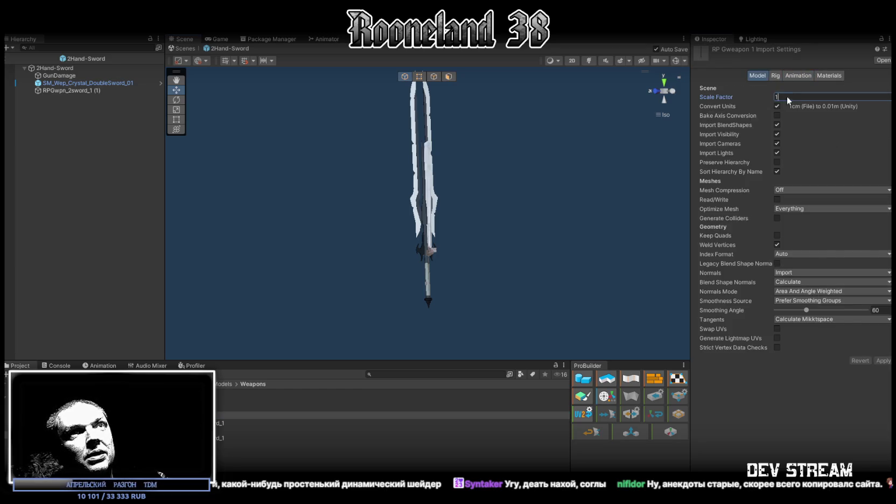
pyautogui.click(884, 361)
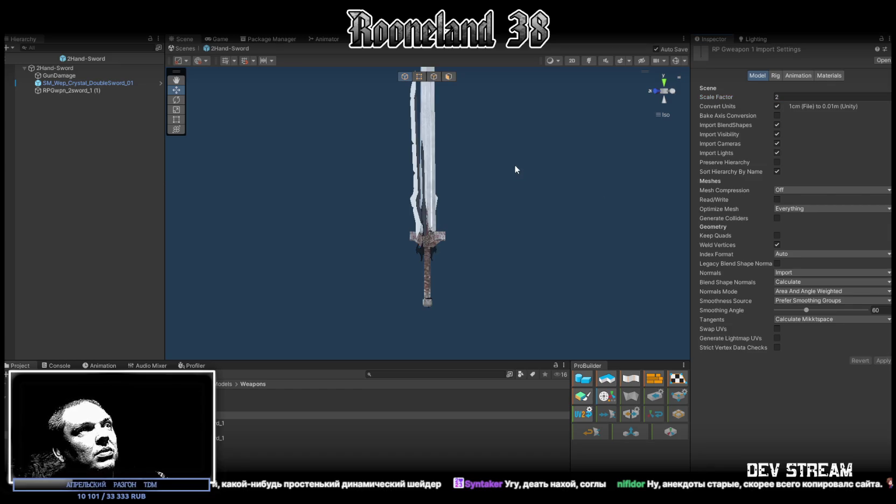
# Fly and orbit around the enlarged sword to inspect its size in the scene
pyautogui.keyDown('alt'); pyautogui.moveTo(560, 169); pyautogui.dragTo(391, 196); pyautogui.keyUp('alt')
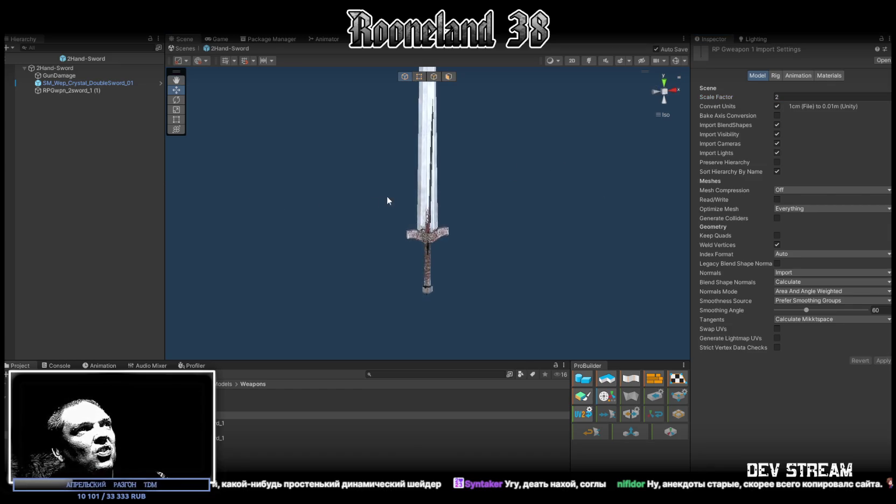
pyautogui.moveTo(349, 210); pyautogui.dragTo(462, 175, button='right')
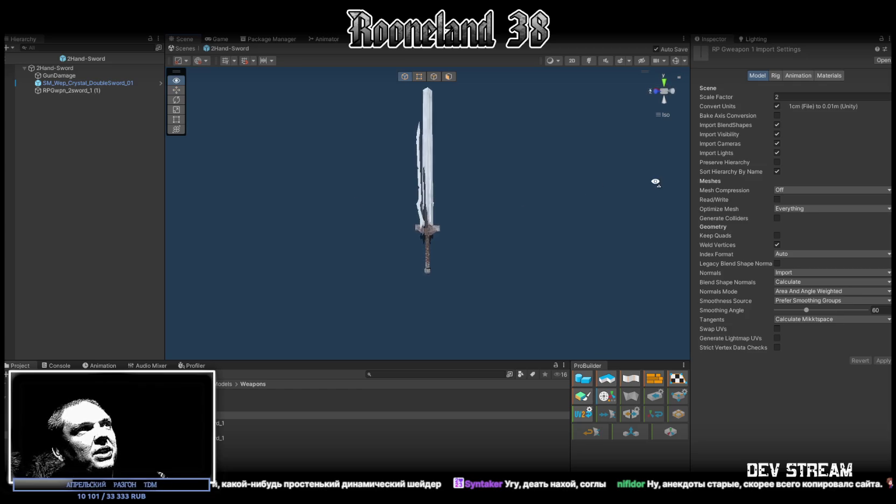
pyautogui.scroll(-2, 462, 175)
pyautogui.scroll(1, 372, 194)
pyautogui.press('w')
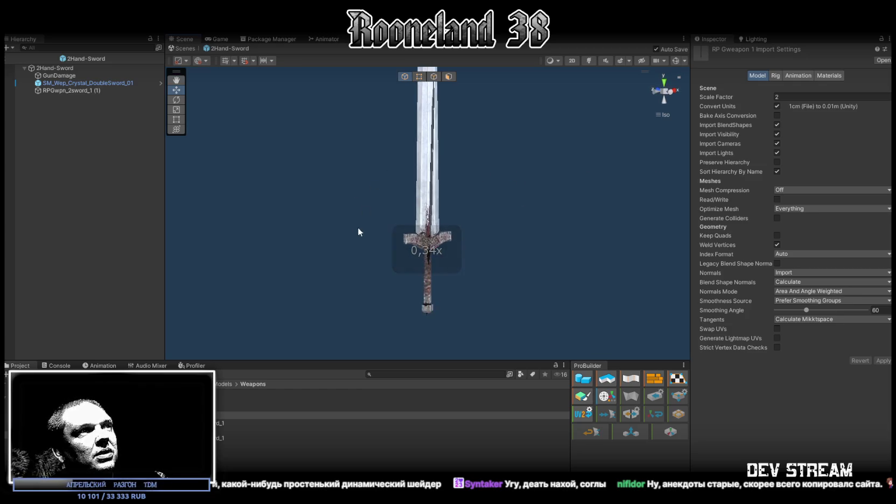
pyautogui.moveTo(461, 175)
pyautogui.mouseDown(button='right')
pyautogui.moveTo(497, 262)
pyautogui.moveTo(537, 226)
pyautogui.moveTo(626, 213)
pyautogui.mouseUp(button='right')
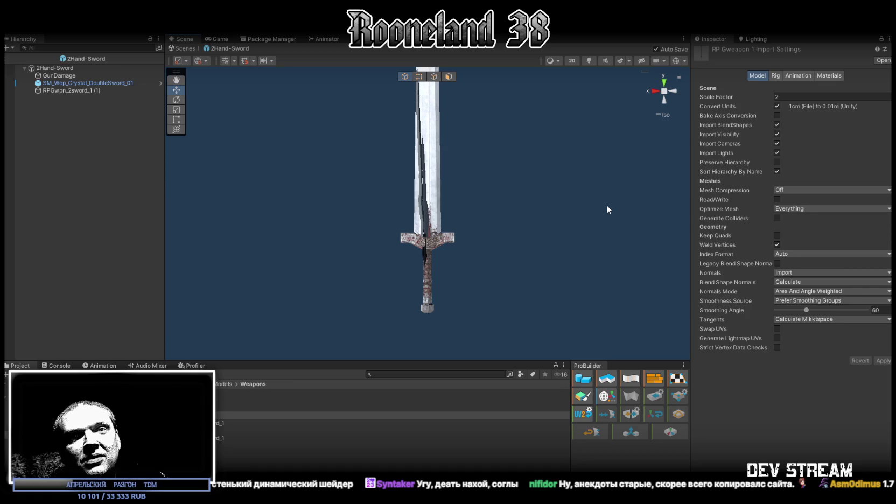
pyautogui.moveTo(560, 191)
pyautogui.keyDown('alt'); pyautogui.mouseDown()
pyautogui.moveTo(573, 180)
pyautogui.moveTo(432, 151)
pyautogui.moveTo(406, 158)
pyautogui.mouseUp(); pyautogui.keyUp('alt')
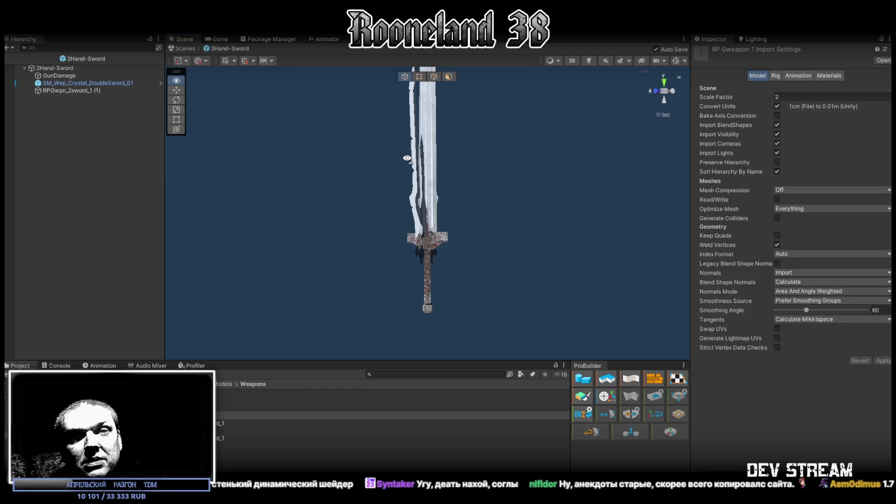
pyautogui.moveTo(405, 158)
pyautogui.keyDown('alt'); pyautogui.mouseDown()
pyautogui.moveTo(332, 200)
pyautogui.moveTo(294, 189)
pyautogui.moveTo(456, 176)
pyautogui.moveTo(577, 196)
pyautogui.moveTo(316, 193)
pyautogui.moveTo(519, 188)
pyautogui.moveTo(523, 223)
pyautogui.moveTo(320, 214)
pyautogui.moveTo(411, 221)
pyautogui.moveTo(429, 276)
pyautogui.mouseUp(); pyautogui.keyUp('alt')
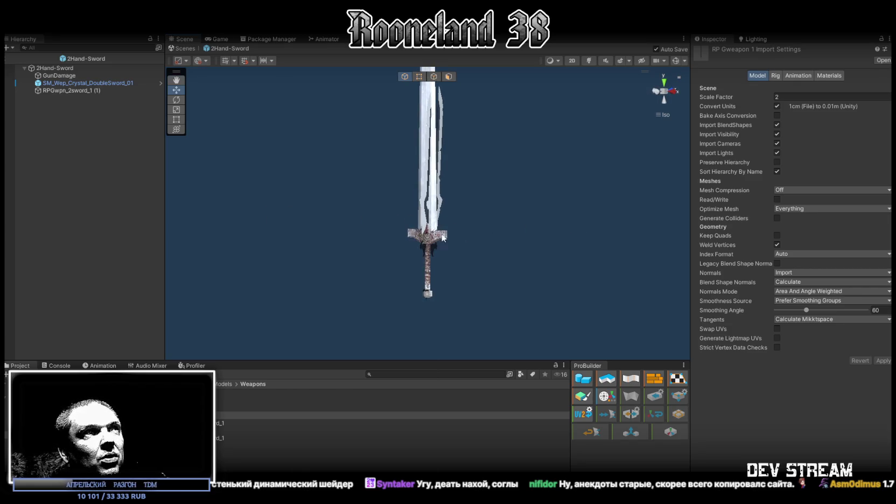
pyautogui.scroll(-2, 479, 217)
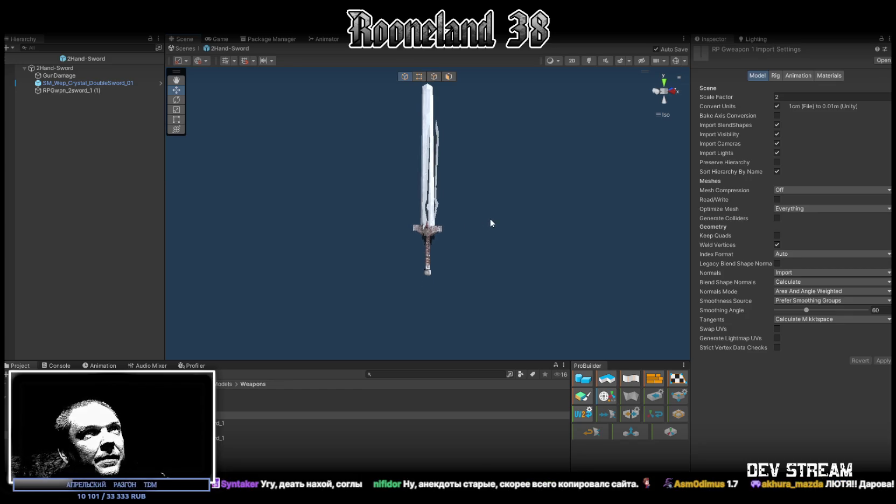
pyautogui.moveTo(526, 207)
pyautogui.keyDown('alt'); pyautogui.mouseDown()
pyautogui.moveTo(348, 208)
pyautogui.moveTo(353, 199)
pyautogui.moveTo(481, 202)
pyautogui.moveTo(439, 203)
pyautogui.moveTo(450, 178)
pyautogui.mouseUp(); pyautogui.keyUp('alt')
# Change the Scale Factor to 1.5, apply, check it, and return to Blockbench
pyautogui.write('1.5')
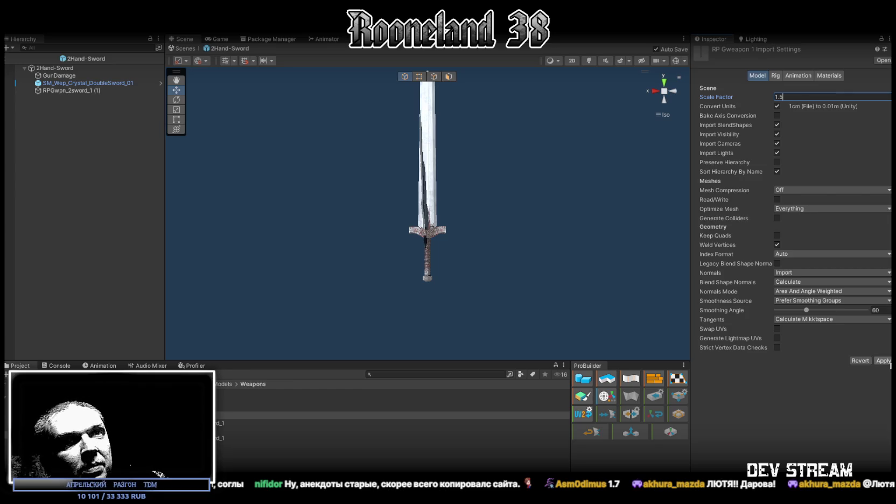
pyautogui.click(883, 360)
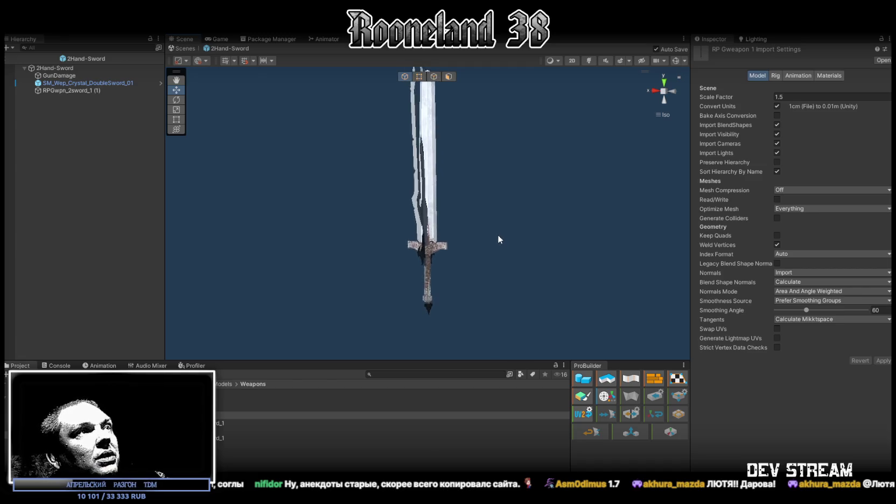
pyautogui.moveTo(493, 255)
pyautogui.keyDown('alt'); pyautogui.mouseDown()
pyautogui.moveTo(512, 265)
pyautogui.moveTo(474, 242)
pyautogui.mouseUp(); pyautogui.keyUp('alt')
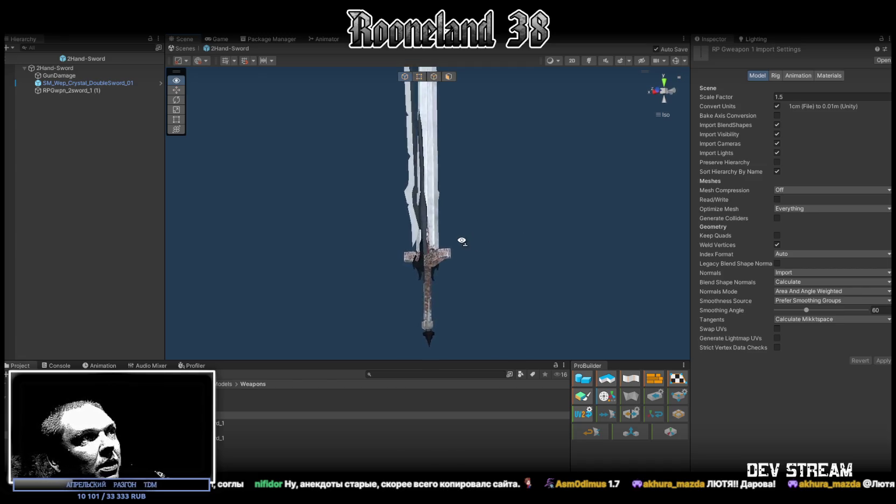
pyautogui.keyDown('alt'); pyautogui.moveTo(471, 241); pyautogui.dragTo(478, 248); pyautogui.keyUp('alt')
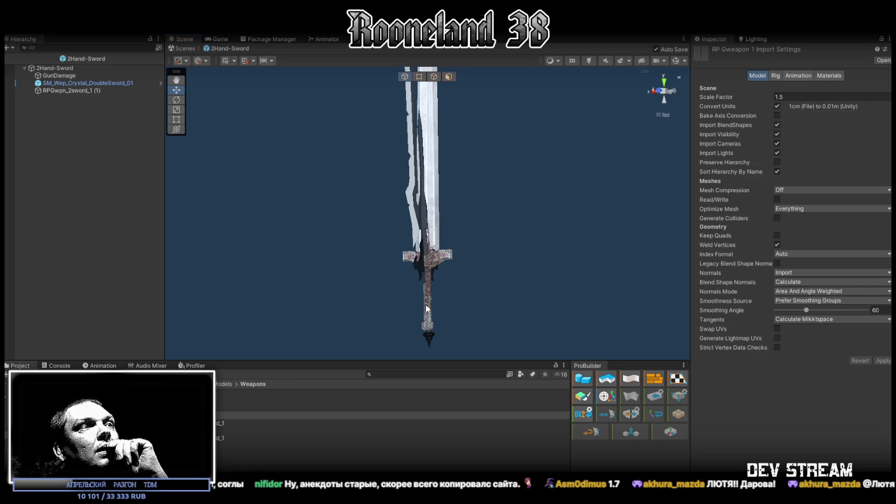
pyautogui.scroll(-3, 469, 289)
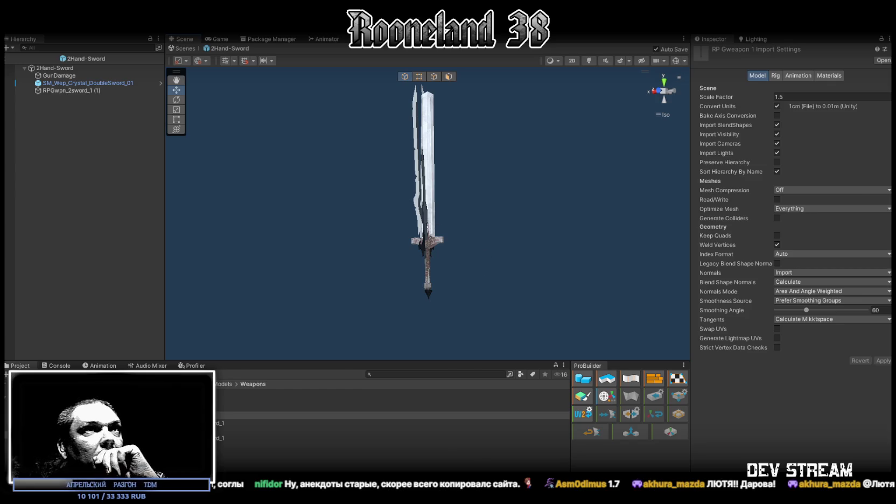
pyautogui.hotkey('alt', 'Tab')
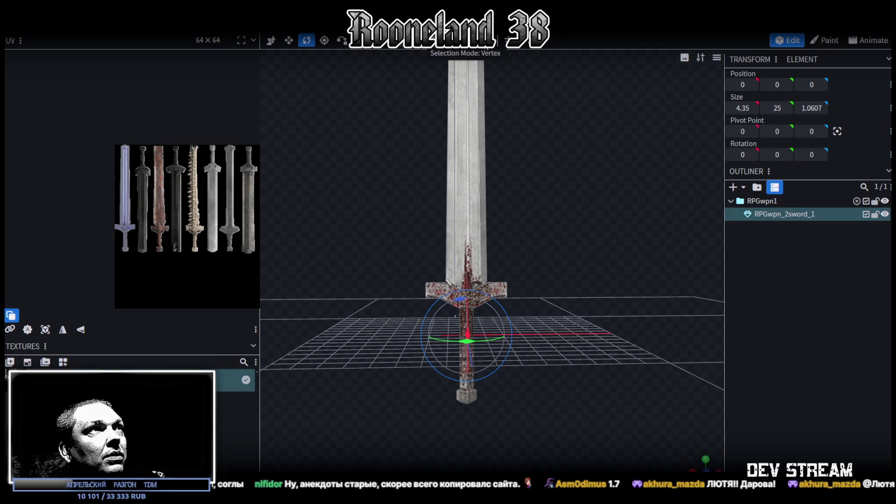
# Move the pommel cube one unit lower
pyautogui.click(466, 397)
pyautogui.moveTo(542, 361); pyautogui.dragTo(562, 387)
pyautogui.press('v')
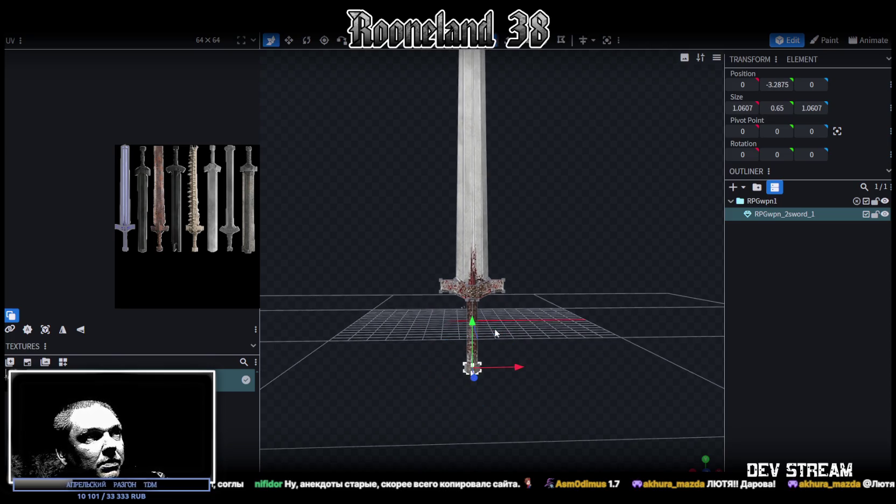
pyautogui.moveTo(475, 326); pyautogui.dragTo(473, 342)
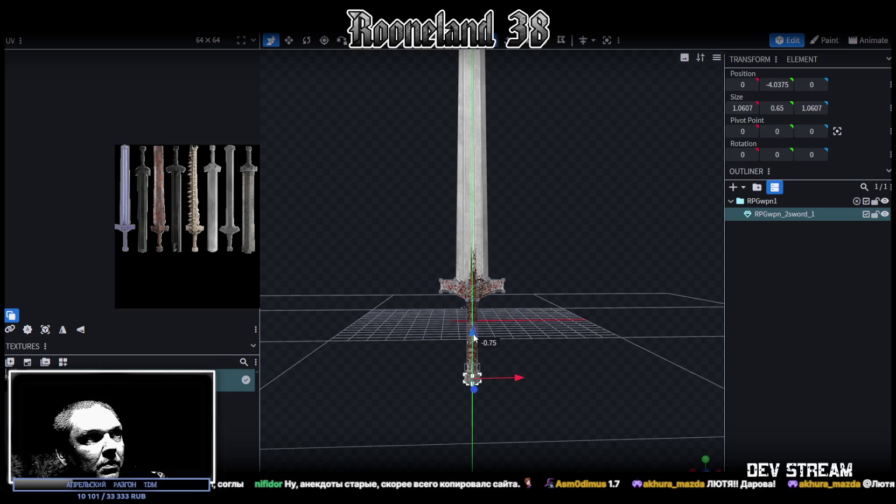
pyautogui.moveTo(474, 341); pyautogui.dragTo(575, 310)
pyautogui.scroll(3, 574, 310)
# Raise the blade tip cube by one unit
pyautogui.click(478, 237)
pyautogui.moveTo(478, 189); pyautogui.dragTo(478, 178)
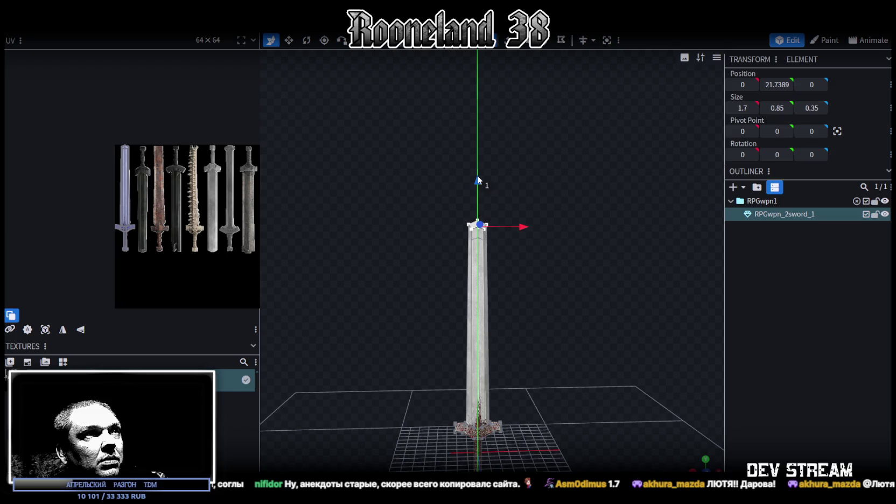
pyautogui.moveTo(509, 242)
pyautogui.mouseDown()
pyautogui.moveTo(532, 261)
pyautogui.moveTo(550, 388)
pyautogui.mouseUp()
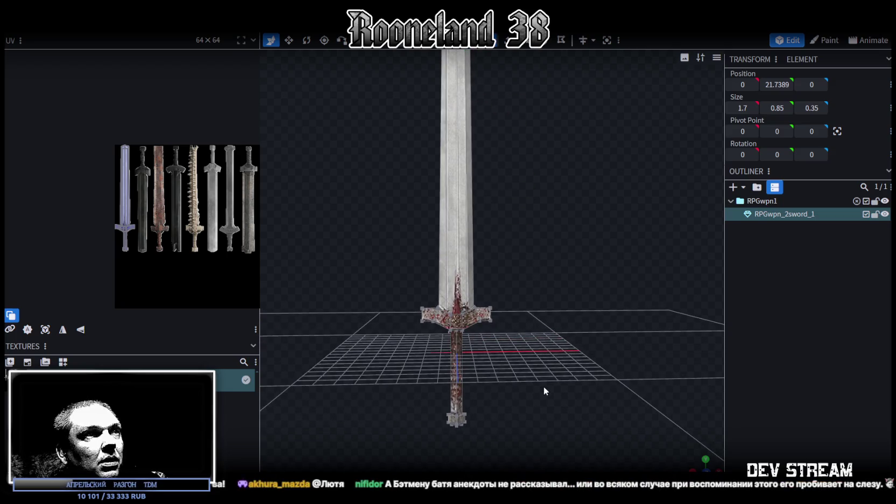
pyautogui.moveTo(553, 370); pyautogui.dragTo(561, 380)
pyautogui.scroll(-3, 561, 380)
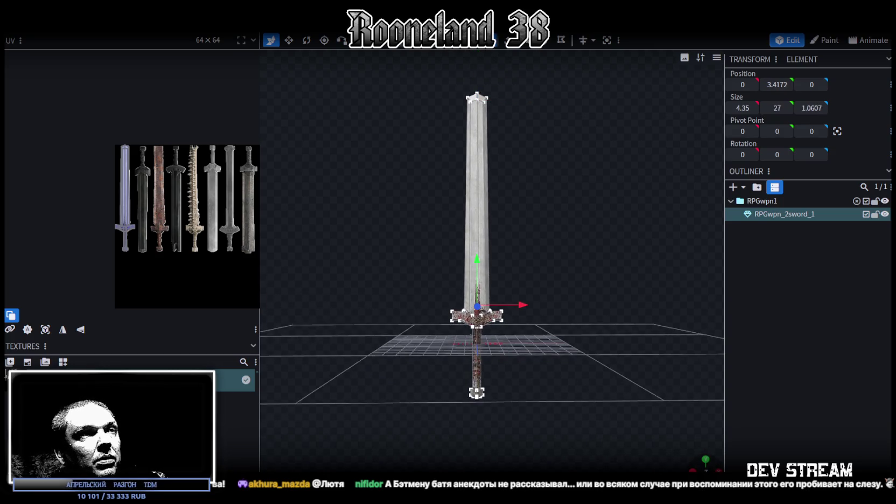
# In front view, widen the crossguard symmetrically to 5.35 units
pyautogui.press('KP_1')
pyautogui.scroll(-2, 586, 330)
pyautogui.press('v')
pyautogui.moveTo(558, 187); pyautogui.dragTo(580, 190)
pyautogui.scroll(-3, 636, 416)
# Reselect the pommel and save the project as RPGweapon.bbmodel
pyautogui.moveTo(702, 460)
pyautogui.mouseDown()
pyautogui.moveTo(417, 304)
pyautogui.moveTo(615, 261)
pyautogui.moveTo(620, 277)
pyautogui.moveTo(566, 294)
pyautogui.moveTo(570, 316)
pyautogui.moveTo(438, 368)
pyautogui.mouseUp()
pyautogui.click(491, 321)
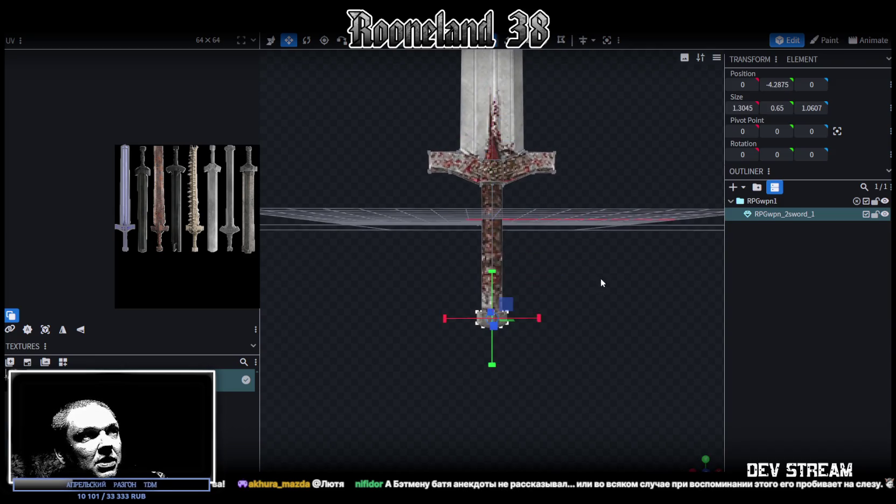
pyautogui.moveTo(600, 284); pyautogui.dragTo(563, 292)
pyautogui.press('s')
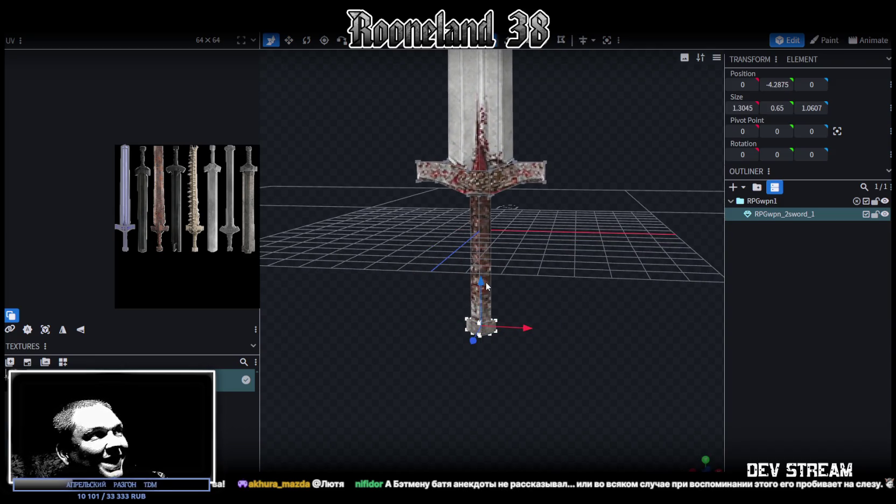
pyautogui.hotkey('ctrl', 's')
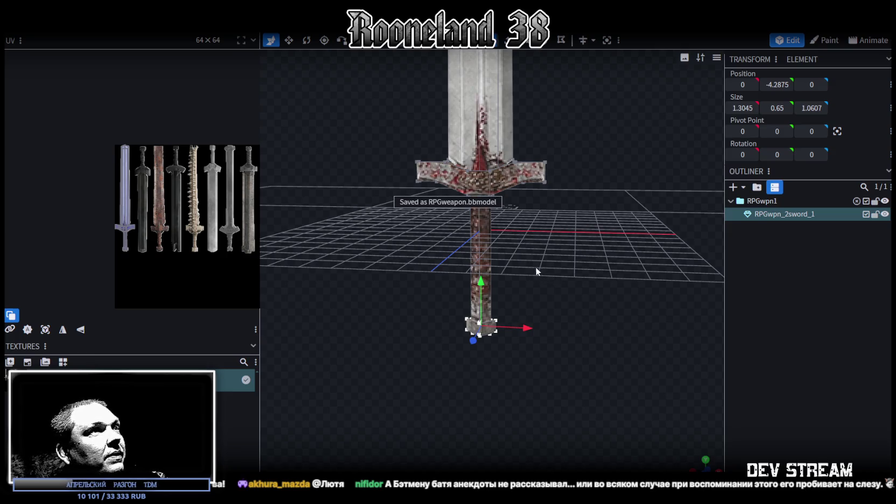
# Lower the pommel pieces by 0.1 each, bringing them to Y −4.95
pyautogui.moveTo(529, 265)
pyautogui.mouseDown()
pyautogui.moveTo(515, 293)
pyautogui.moveTo(539, 288)
pyautogui.moveTo(540, 277)
pyautogui.moveTo(526, 276)
pyautogui.moveTo(559, 261)
pyautogui.mouseUp()
pyautogui.moveTo(435, 384); pyautogui.dragTo(538, 331)
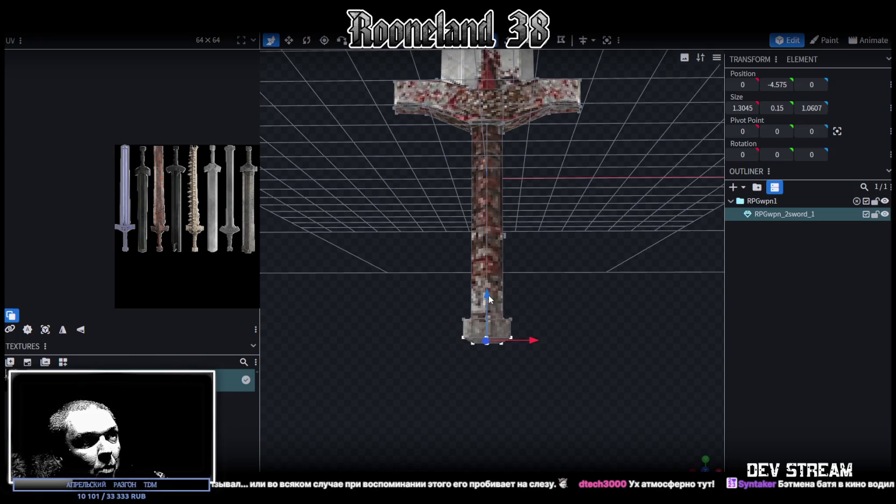
pyautogui.moveTo(488, 295); pyautogui.dragTo(488, 301)
pyautogui.moveTo(460, 383); pyautogui.dragTo(528, 349)
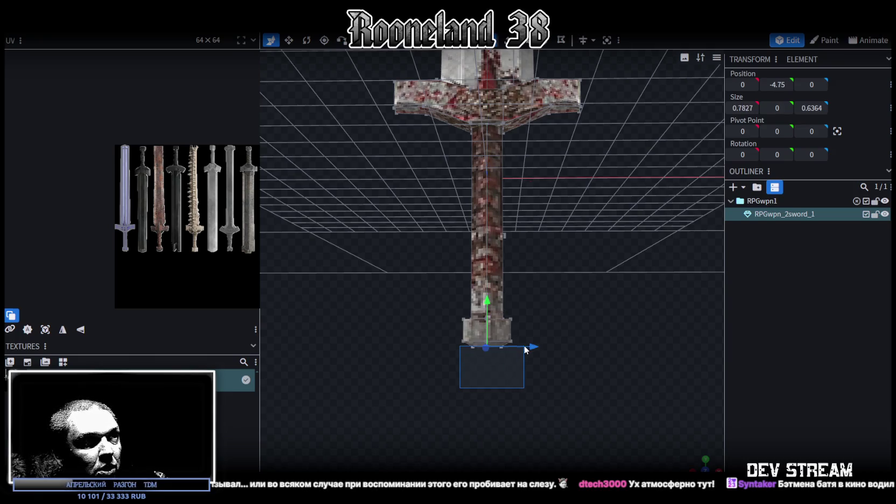
pyautogui.moveTo(578, 369)
pyautogui.mouseDown()
pyautogui.moveTo(481, 362)
pyautogui.moveTo(500, 340)
pyautogui.moveTo(524, 372)
pyautogui.mouseUp()
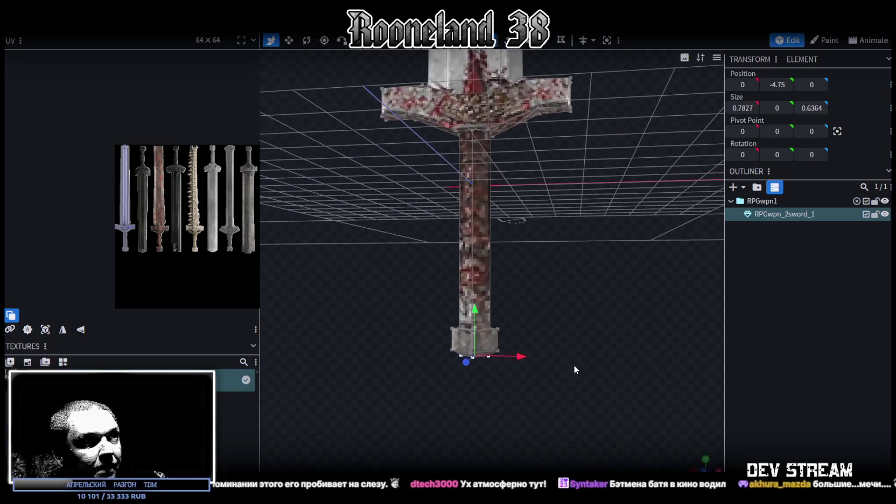
pyautogui.moveTo(475, 312); pyautogui.dragTo(478, 321)
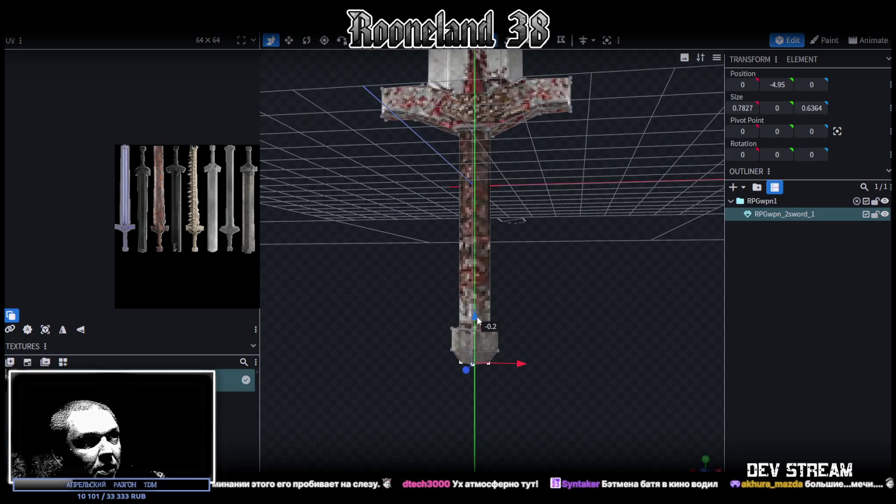
pyautogui.moveTo(571, 313)
pyautogui.mouseDown()
pyautogui.moveTo(562, 359)
pyautogui.moveTo(579, 333)
pyautogui.moveTo(568, 354)
pyautogui.moveTo(596, 360)
pyautogui.mouseUp()
# Save the model, export it as RPGweapon1.fbx, and switch back to Unity
pyautogui.hotkey('ctrl', 's')
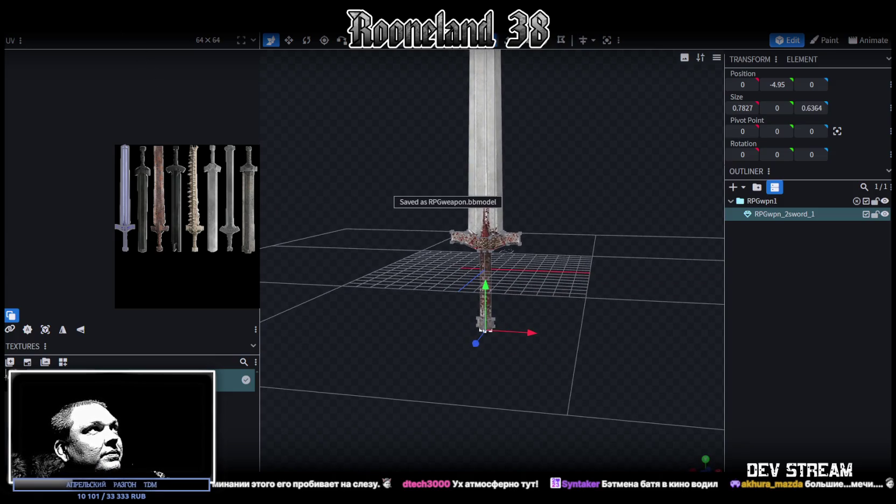
pyautogui.click(86, 24)
pyautogui.click(253, 246)
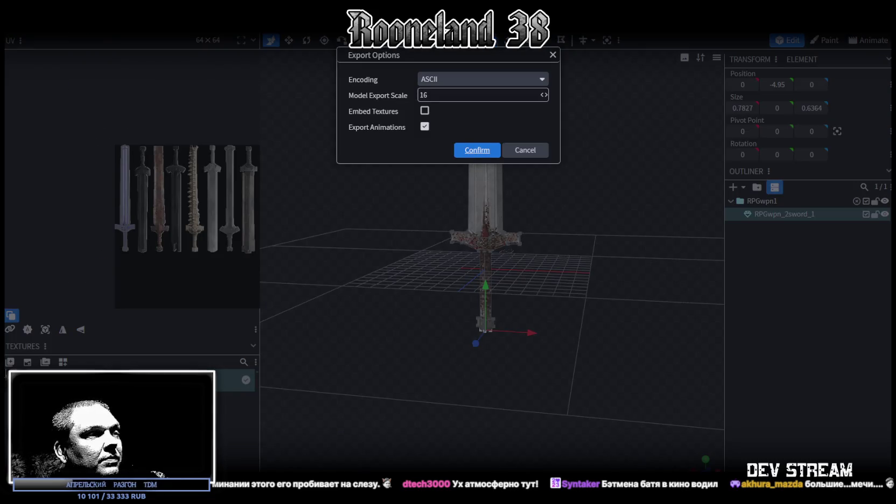
pyautogui.press('Return')
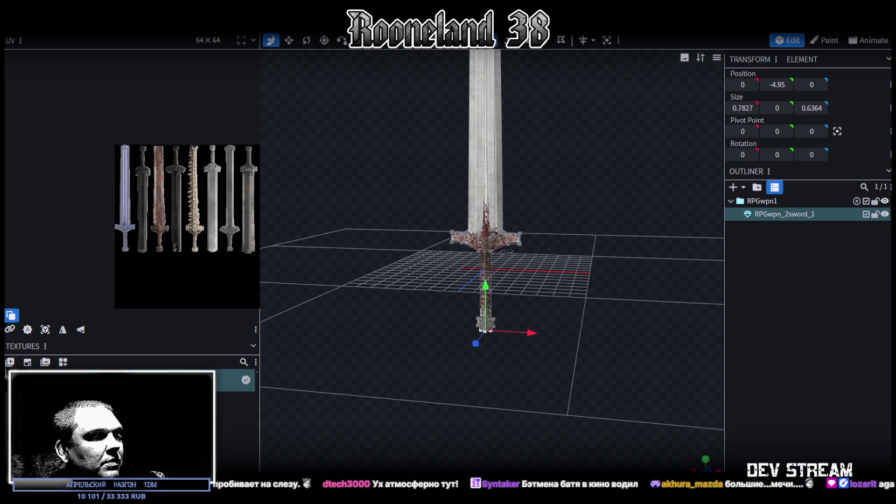
pyautogui.hotkey('alt', 'Tab')
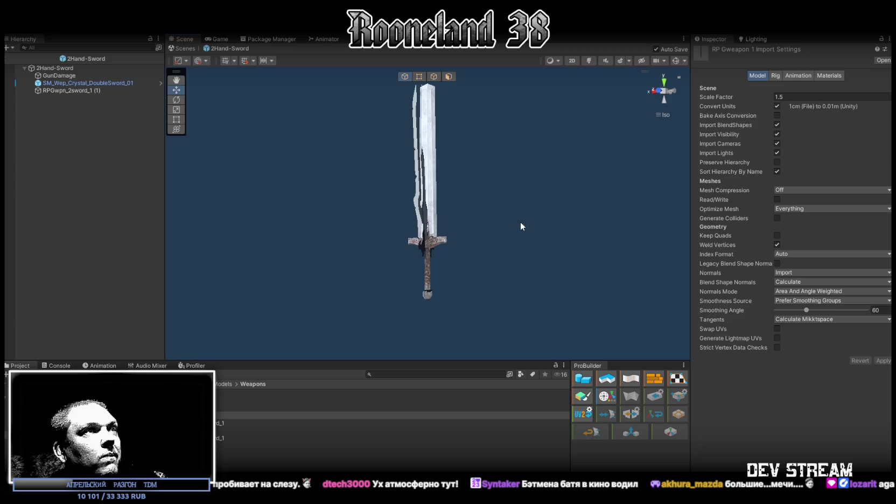
# Nest RPGwpn_2sword_1 (1) under SM_Wep_Crystal_DoubleSword_01 and zero its rotation and position
pyautogui.keyDown('alt'); pyautogui.moveTo(521, 226); pyautogui.dragTo(485, 262); pyautogui.keyUp('alt')
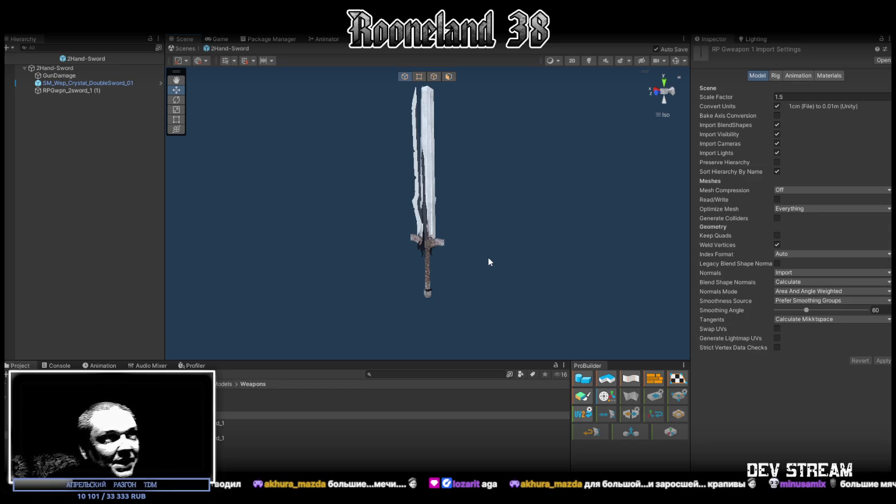
pyautogui.moveTo(71, 89); pyautogui.dragTo(73, 83)
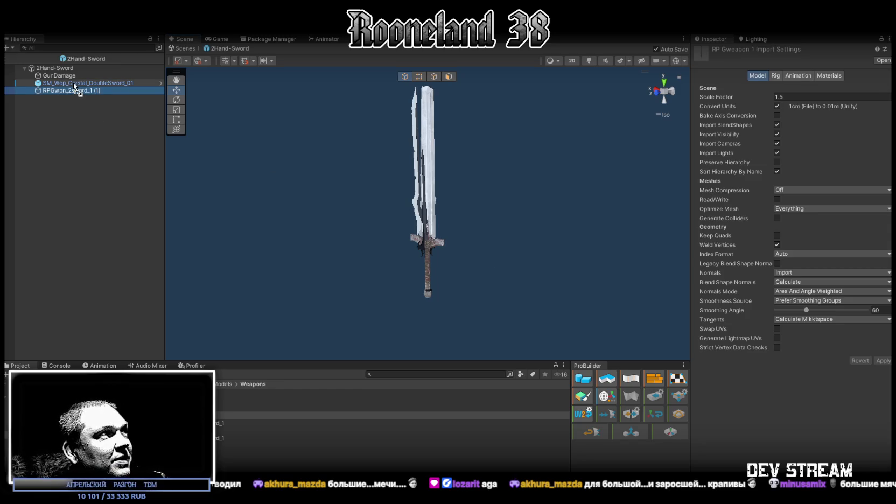
pyautogui.click(805, 97)
pyautogui.write('0')
pyautogui.press('Tab')
pyautogui.write('0')
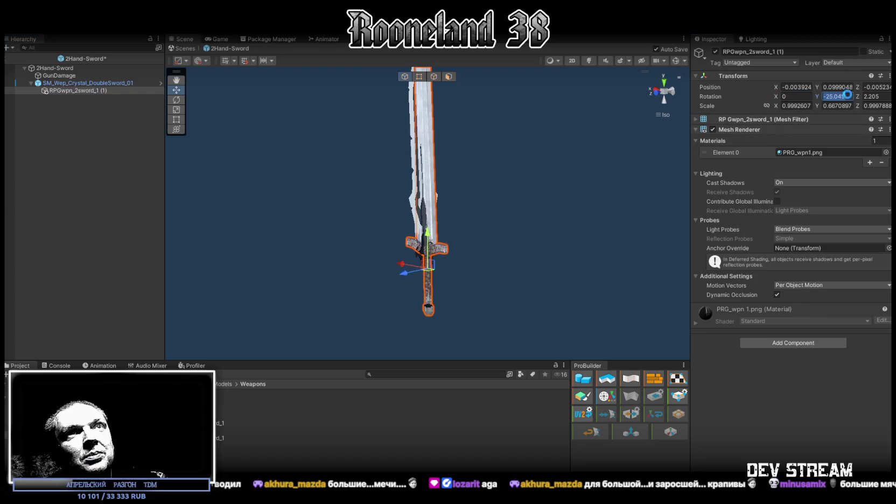
pyautogui.press('Tab')
pyautogui.write('00')
pyautogui.click(836, 87)
pyautogui.write('0')
pyautogui.click(796, 87)
pyautogui.write('0')
# Set the sword's rotation to 0, 90, 0 and check its edge
pyautogui.click(806, 96)
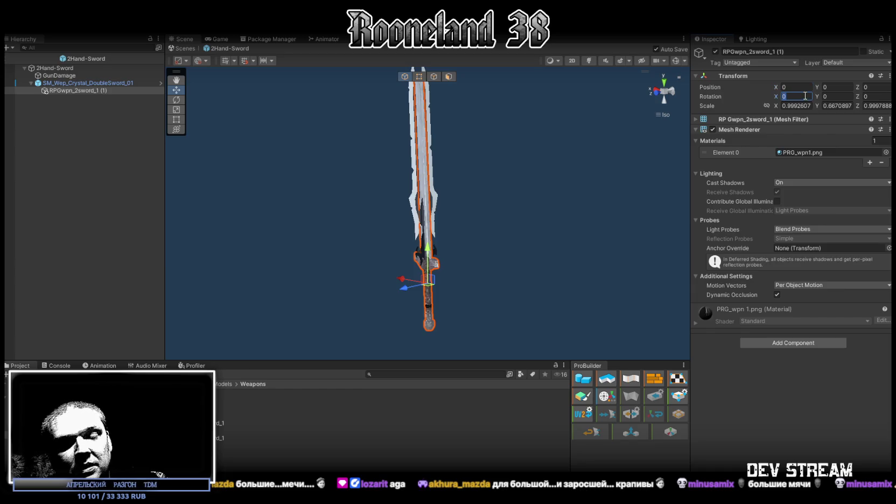
pyautogui.write('90')
pyautogui.press('BackSpace')
pyautogui.press('BackSpace')
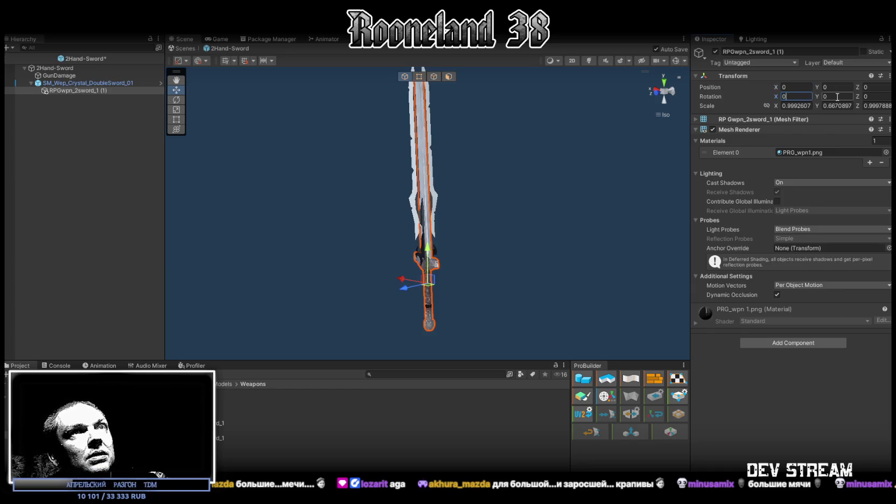
pyautogui.click(837, 96)
pyautogui.write('90')
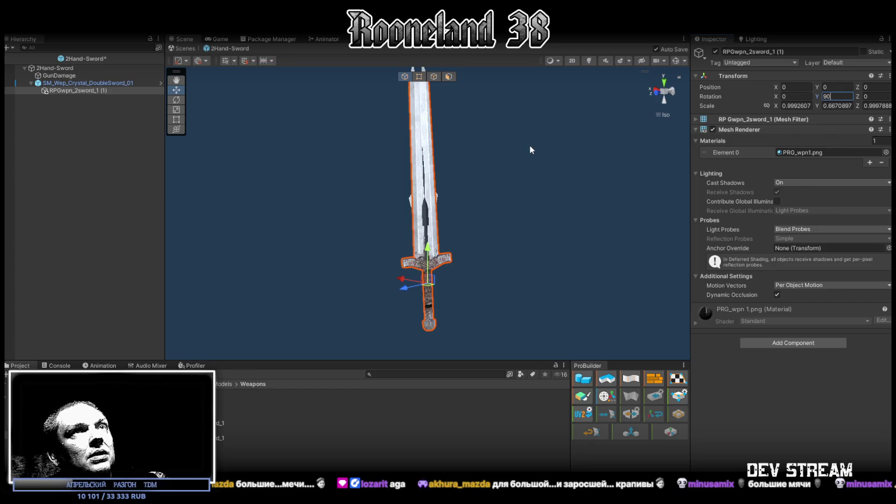
pyautogui.moveTo(527, 142)
pyautogui.keyDown('alt'); pyautogui.mouseDown()
pyautogui.moveTo(608, 230)
pyautogui.moveTo(527, 213)
pyautogui.moveTo(579, 254)
pyautogui.moveTo(558, 298)
pyautogui.moveTo(497, 185)
pyautogui.moveTo(485, 226)
pyautogui.mouseUp(); pyautogui.keyUp('alt')
# Move RPGwpn_2sword_1 (1) directly under 2Hand-Sword and set its scale to 1, 1, 1
pyautogui.click(71, 90)
pyautogui.moveTo(68, 84); pyautogui.dragTo(70, 80)
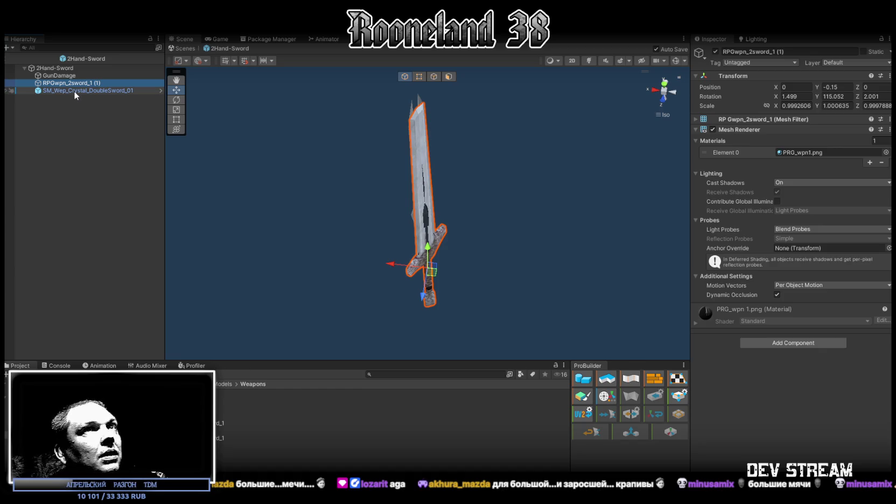
pyautogui.click(787, 106)
pyautogui.write('1')
pyautogui.press('Tab')
pyautogui.write('1')
pyautogui.press('Tab')
pyautogui.write('1')
pyautogui.press('Return')
# Round the rotation to 1.5, 115, 2 and set position Y to 0
pyautogui.write('2')
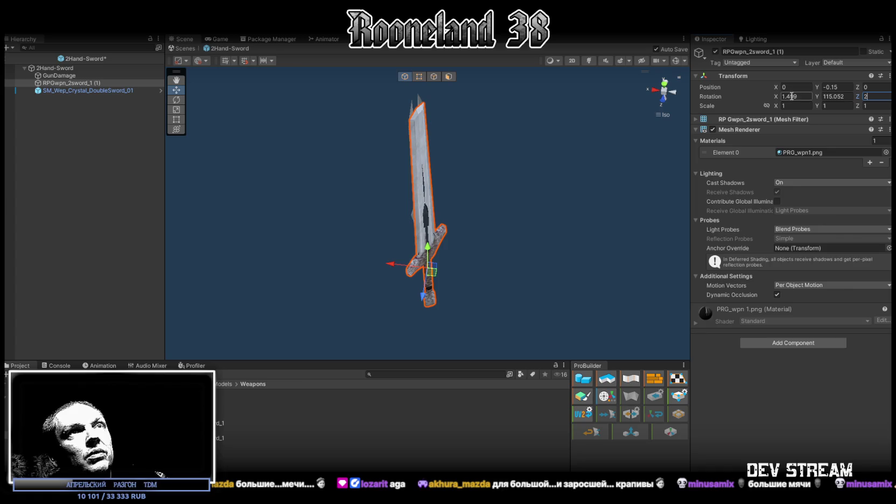
pyautogui.write('1.5')
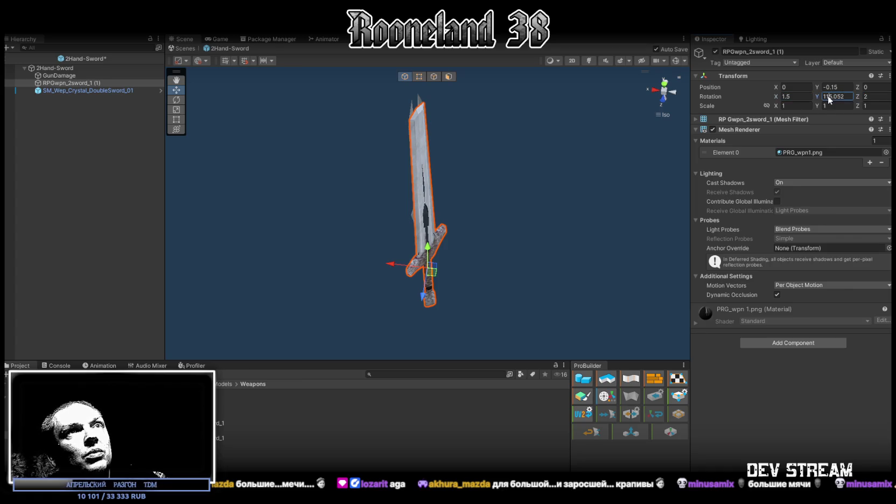
pyautogui.write('115')
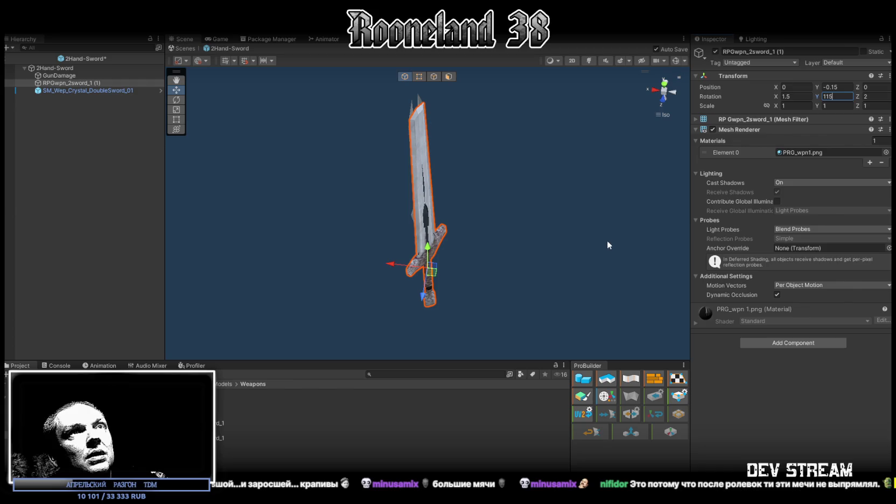
pyautogui.keyDown('alt'); pyautogui.moveTo(566, 250); pyautogui.dragTo(457, 156); pyautogui.keyUp('alt')
pyautogui.hotkey('ctrl', 's')
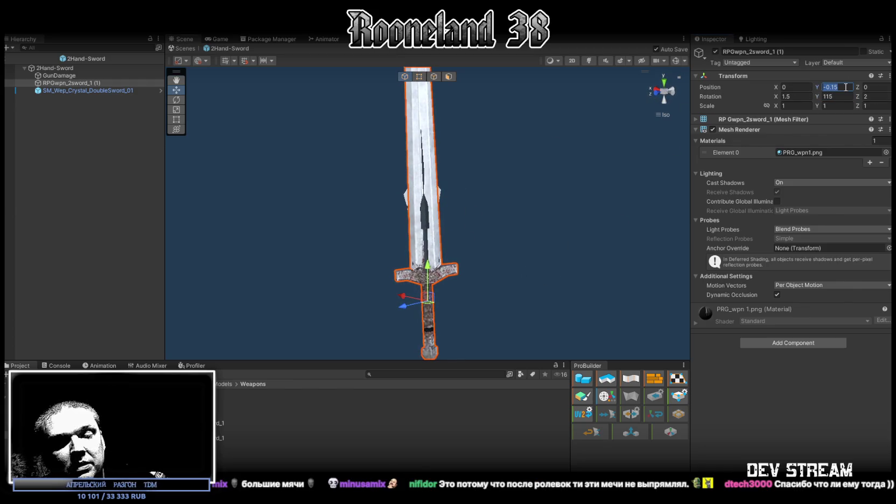
pyautogui.write('0')
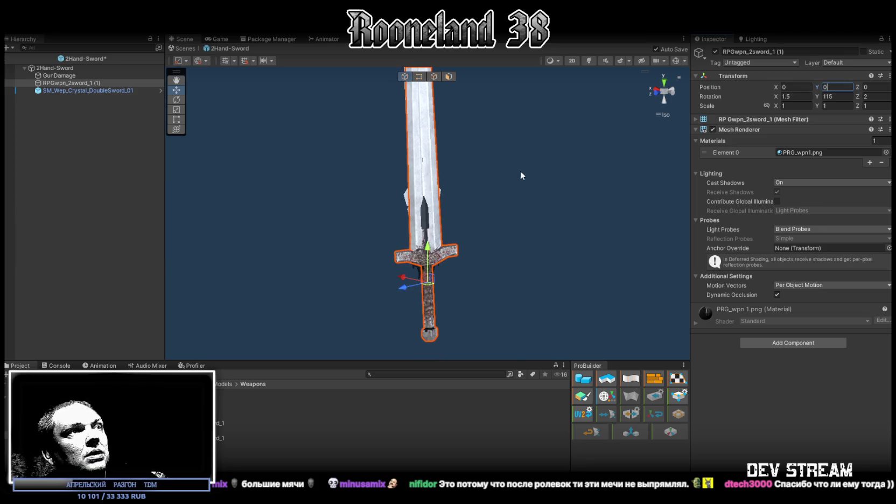
pyautogui.hotkey('ctrl', 's')
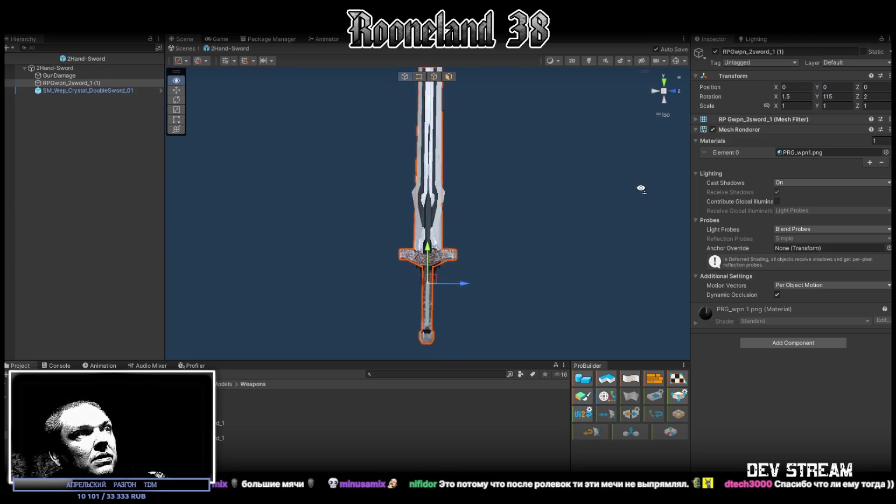